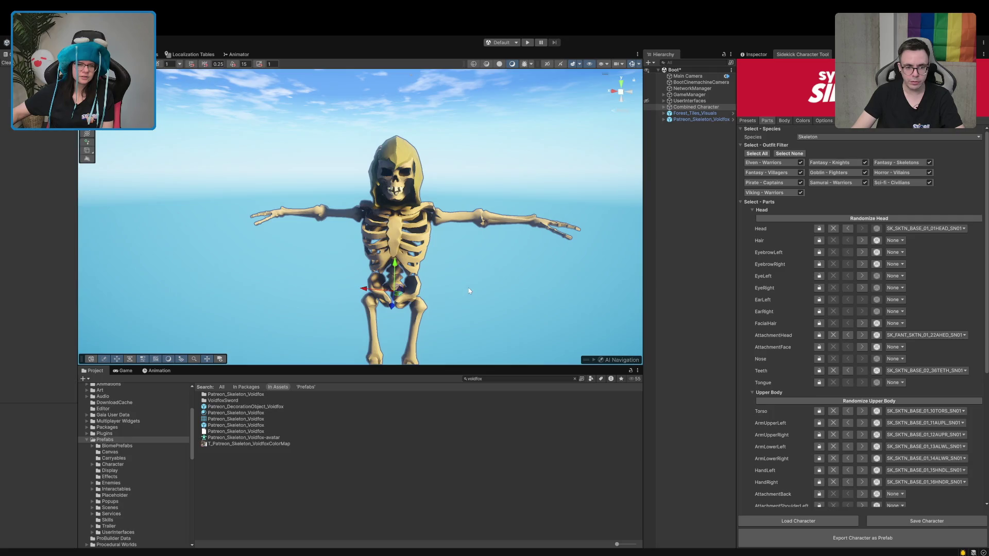
Centre the skeleton and start trying face attachments, reaching a dark blindfold.
scroll(332, 296, up, 5)
scroll(334, 298, down, 5)
mouse_move(357, 305)
mouse_down()
mouse_move(382, 294)
mouse_move(319, 288)
mouse_move(390, 229)
mouse_up()
scroll(390, 230, up, 3)
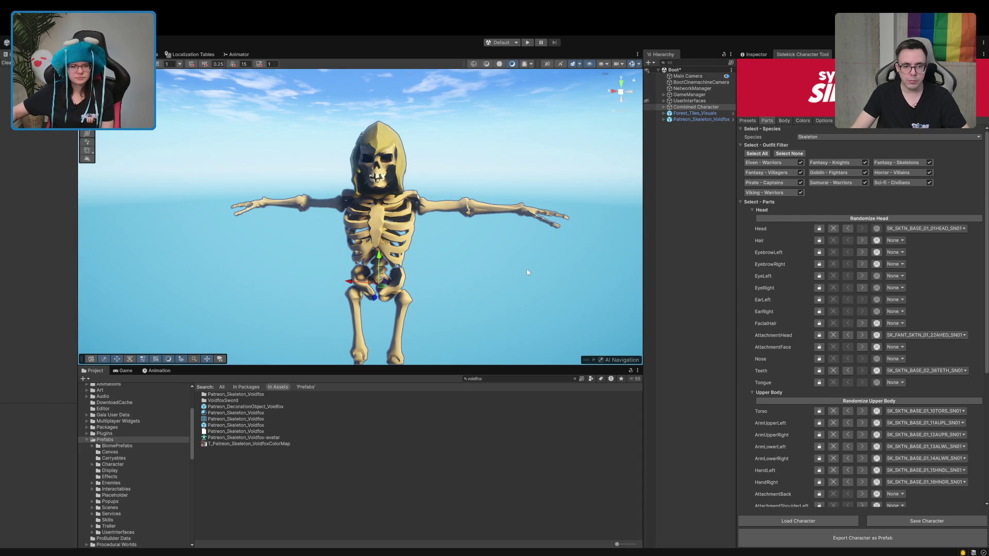
click(862, 347)
click(862, 347)
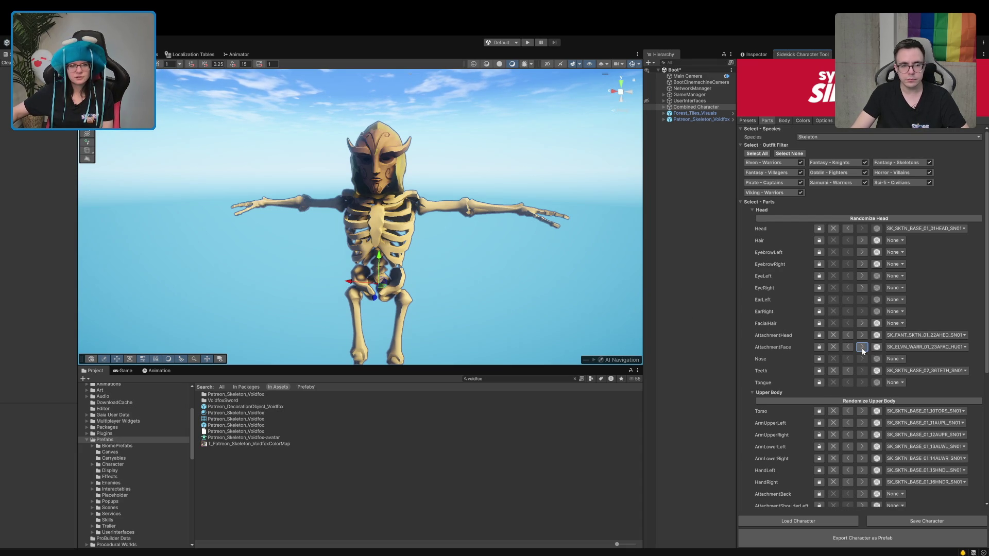
click(861, 347)
click(862, 347)
Keep cycling face attachments past a yellow hood to SK_PIRT_CAPT_10_23AFAC_HU01's goggle eyes.
click(862, 347)
click(862, 347)
click(862, 347)
click(862, 348)
click(862, 348)
click(862, 348)
click(862, 349)
click(862, 348)
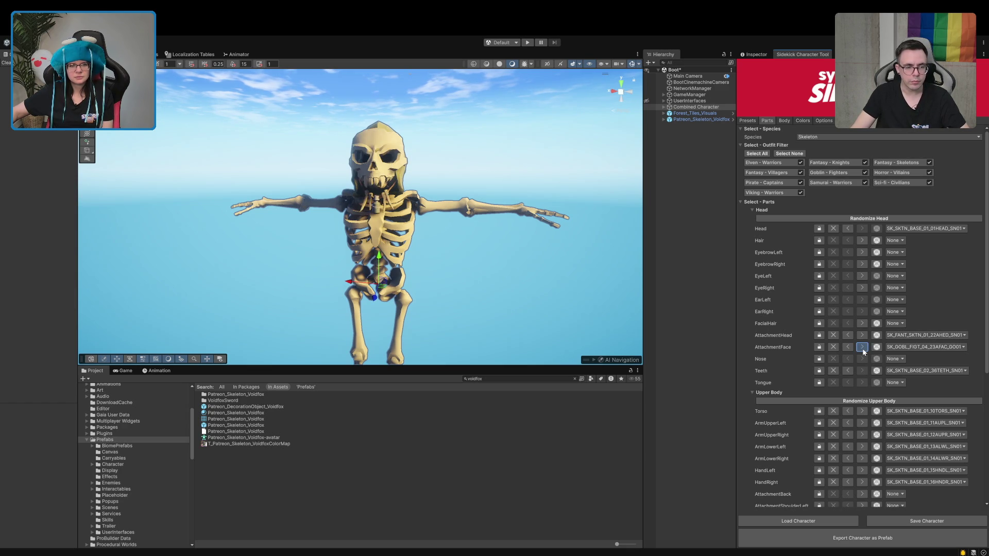
click(862, 348)
click(862, 348)
click(862, 348)
scroll(524, 236, up, 5)
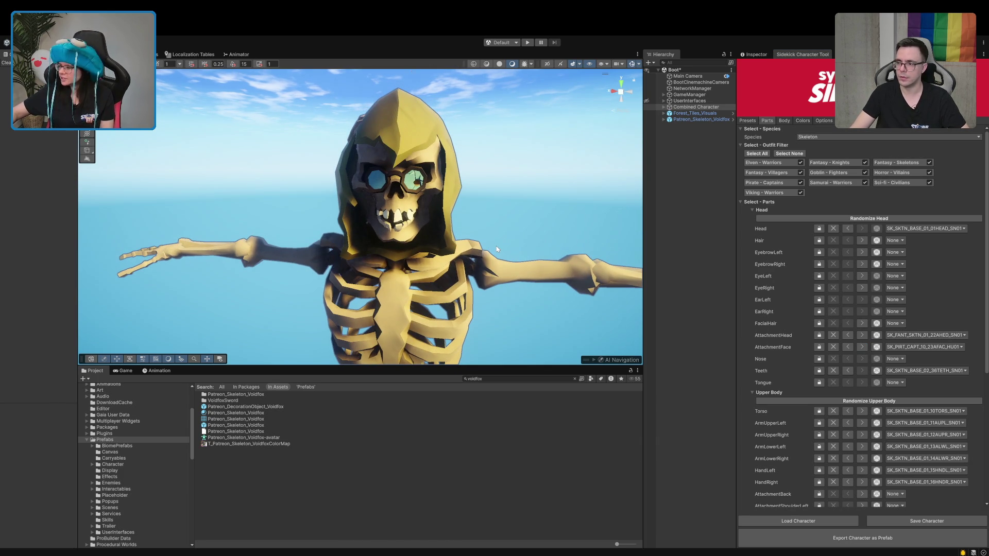
Zoom over the goggled skull, frame the whole skeleton, then zoom onto its legs.
scroll(496, 248, down, 2)
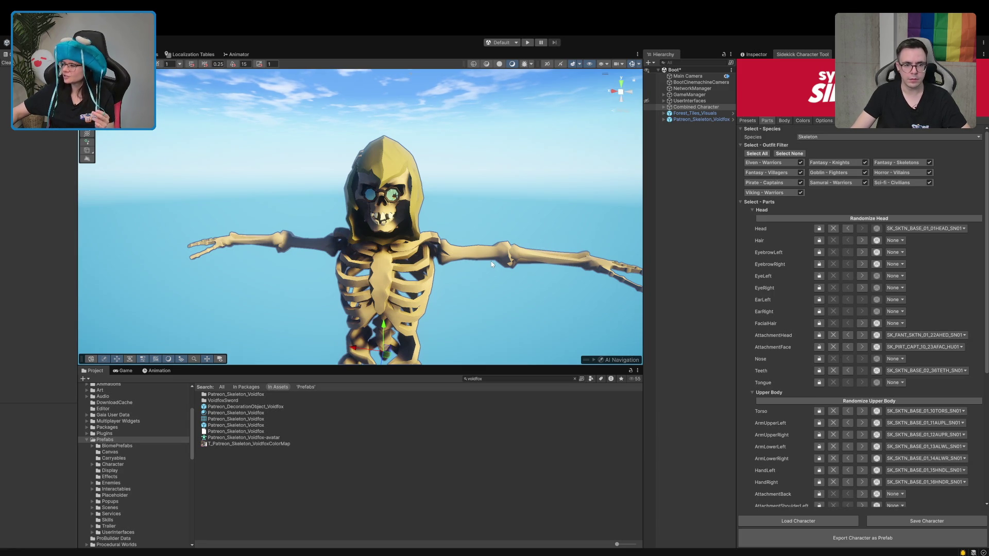
key(f)
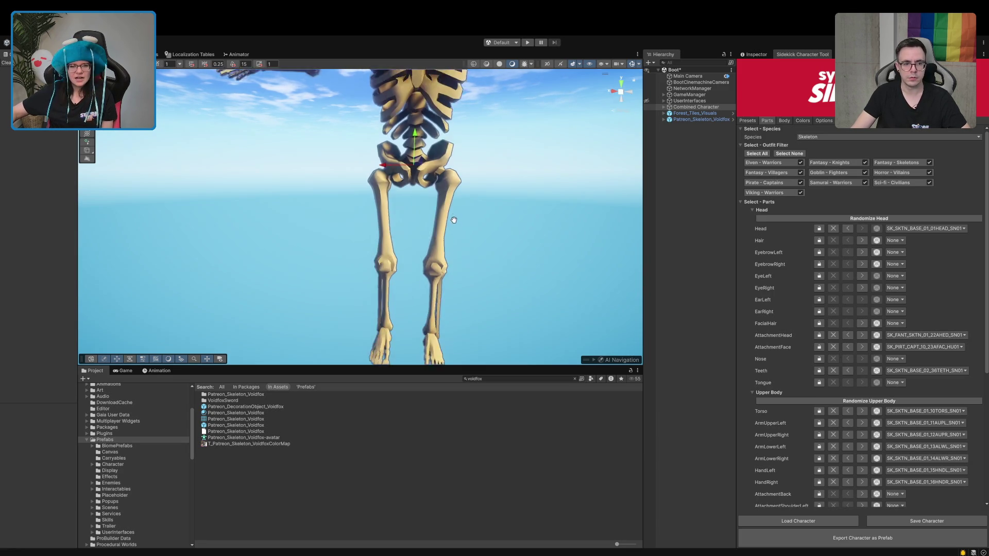
scroll(438, 221, up, 5)
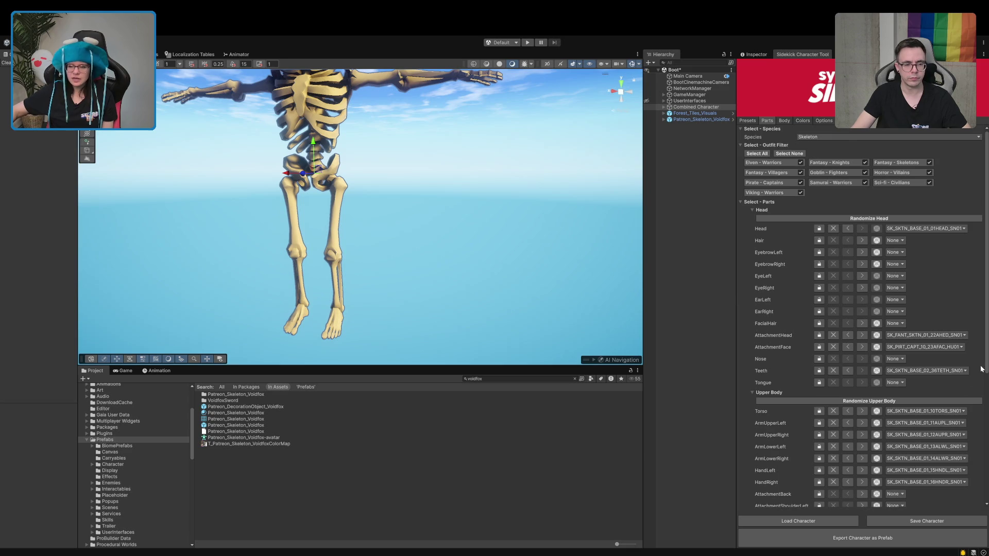
scroll(914, 373, down, 3)
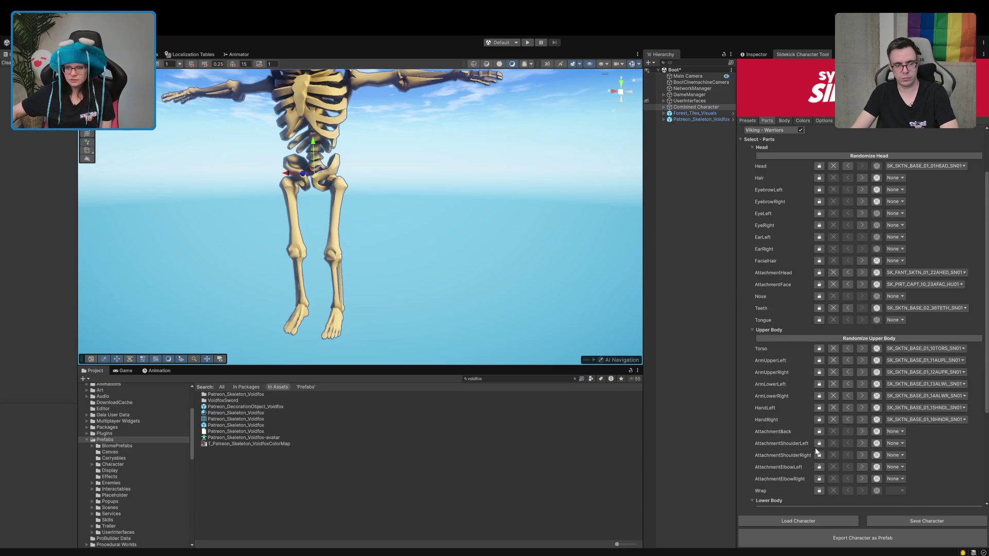
Set the LegLeft, LegRight, FootRight, FootLeft and Hips slots to None.
scroll(807, 415, down, 6)
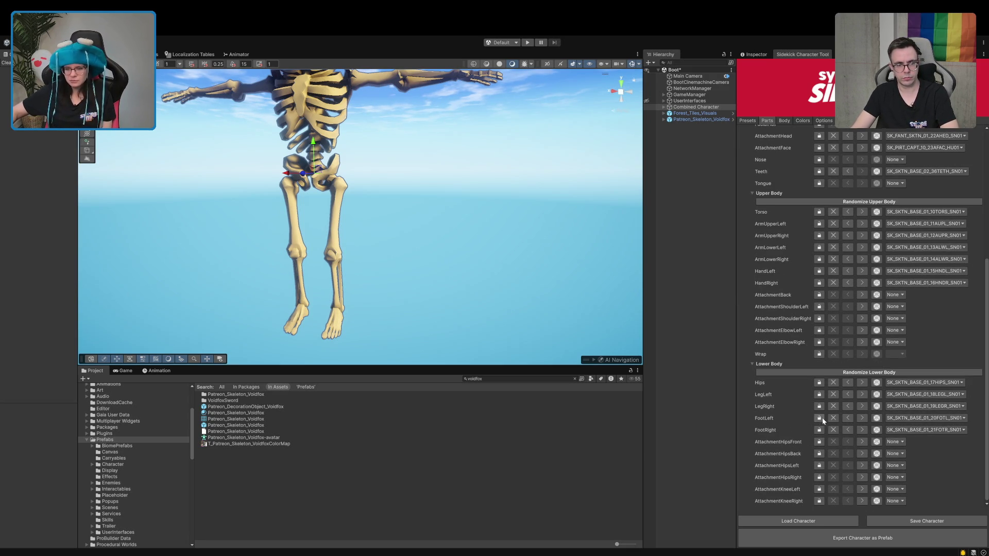
click(833, 394)
click(834, 406)
click(834, 430)
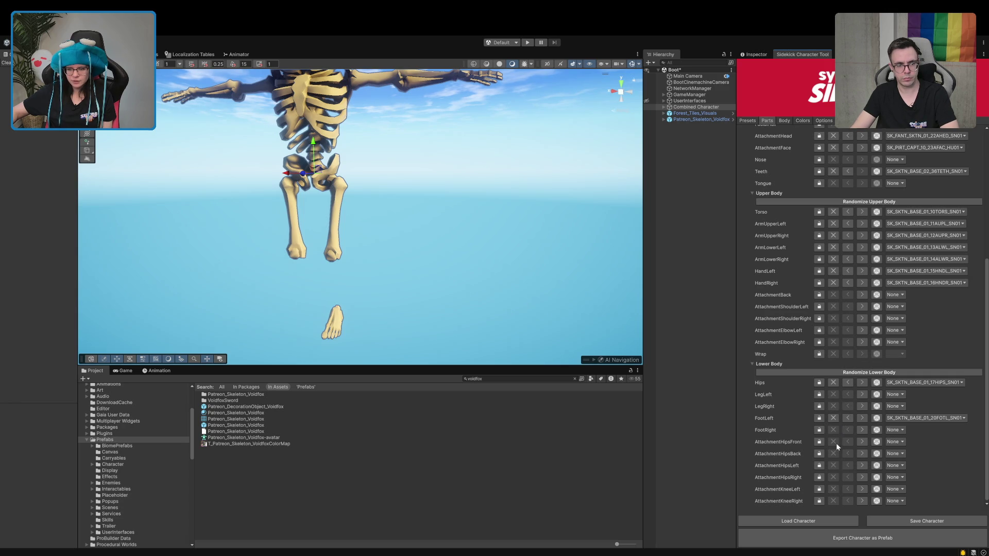
click(833, 419)
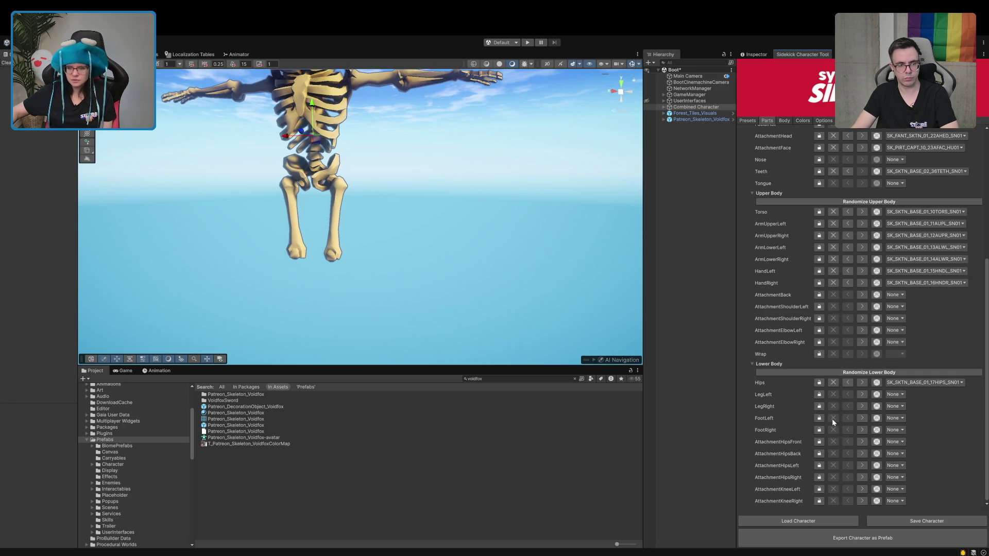
click(833, 383)
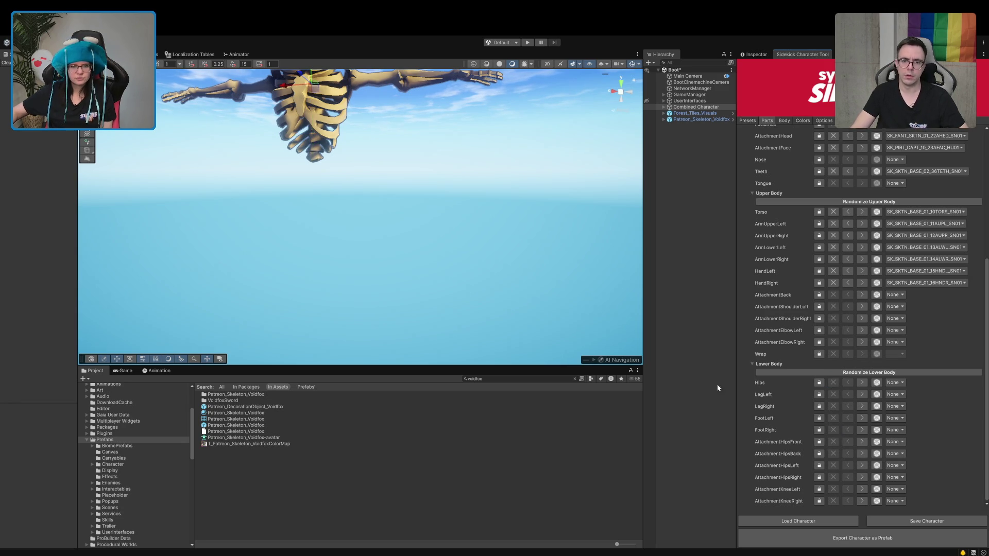
Reframe the skeleton, briefly restore the Hips, then clear it again.
key(f)
drag(536, 340, 529, 336)
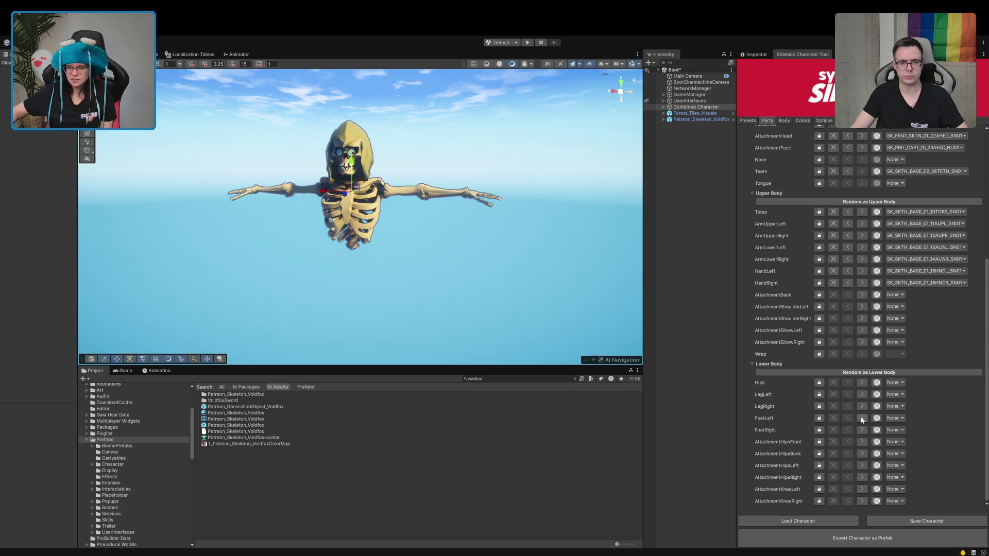
click(860, 384)
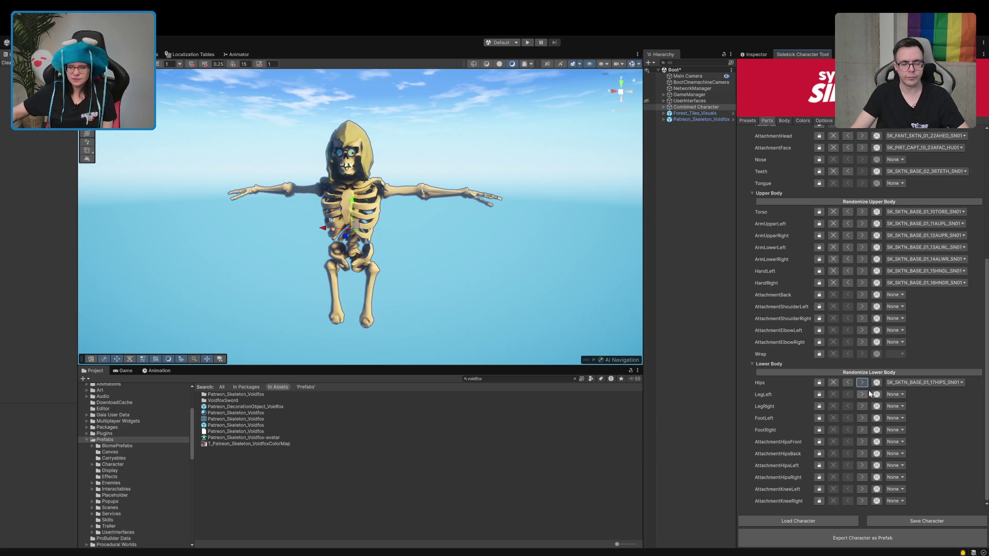
click(848, 385)
drag(357, 241, 371, 222)
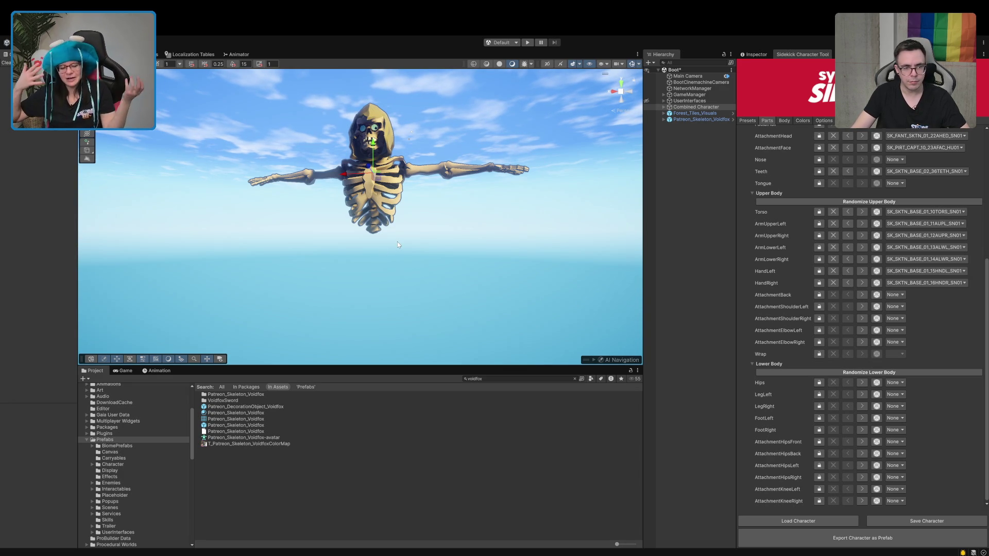
drag(332, 189, 376, 284)
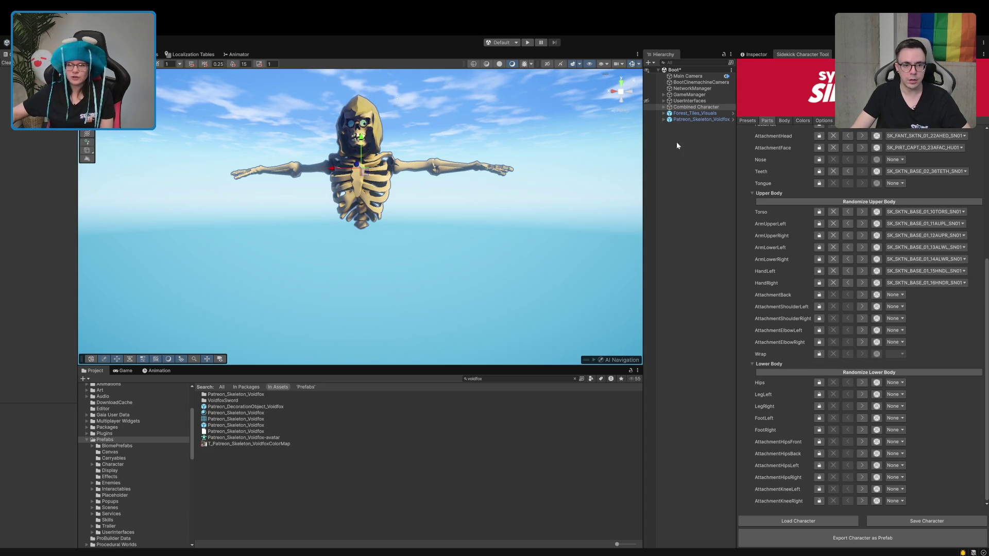
scroll(855, 182, up, 5)
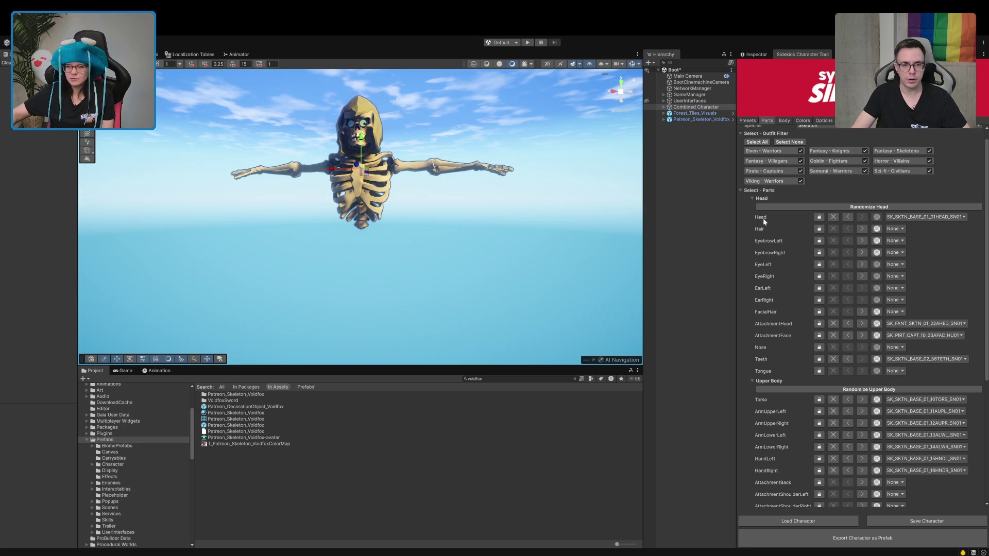
Set the Head, AttachmentHead hood and Teeth slots to None.
click(833, 217)
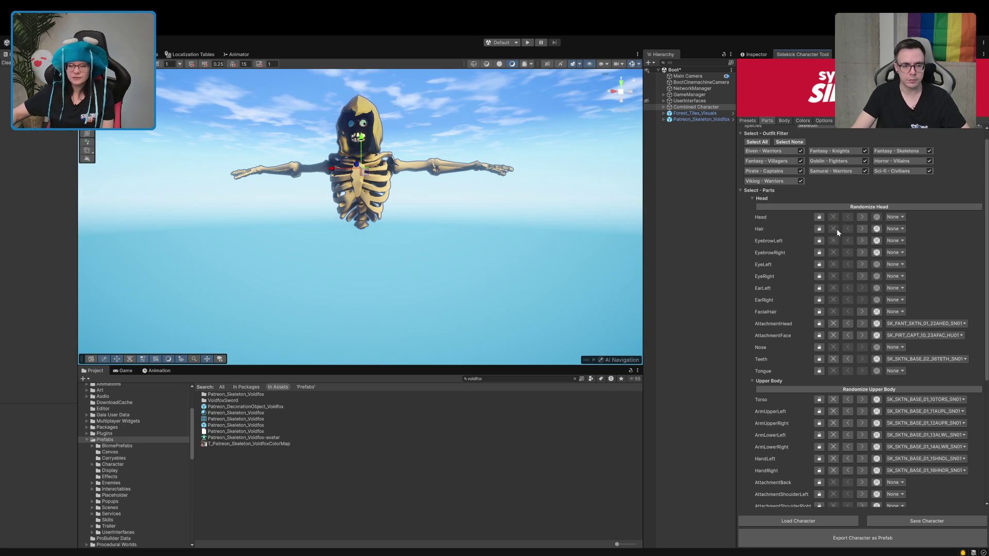
click(834, 325)
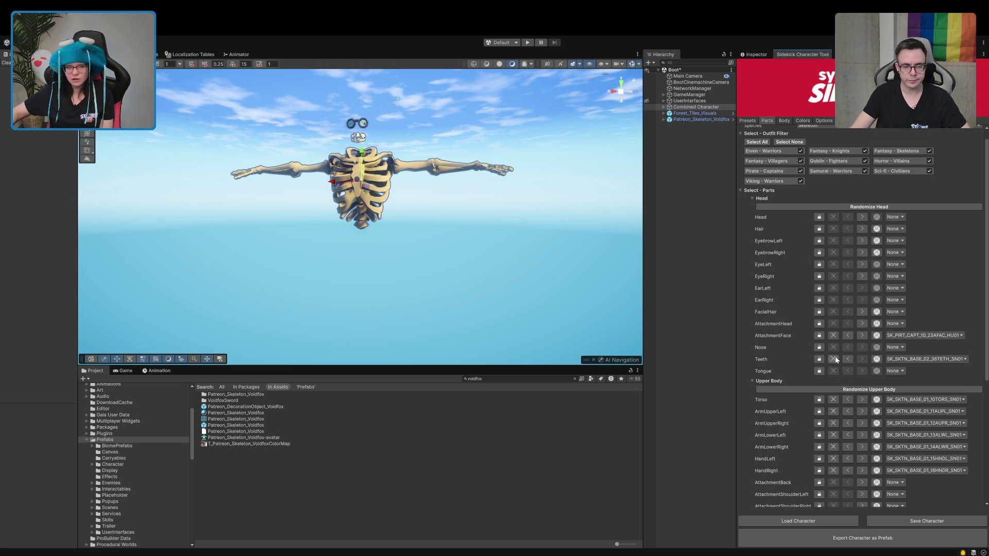
click(833, 359)
Clear the Torso, all four arm slots and both hands, leaving only floating goggles.
click(834, 400)
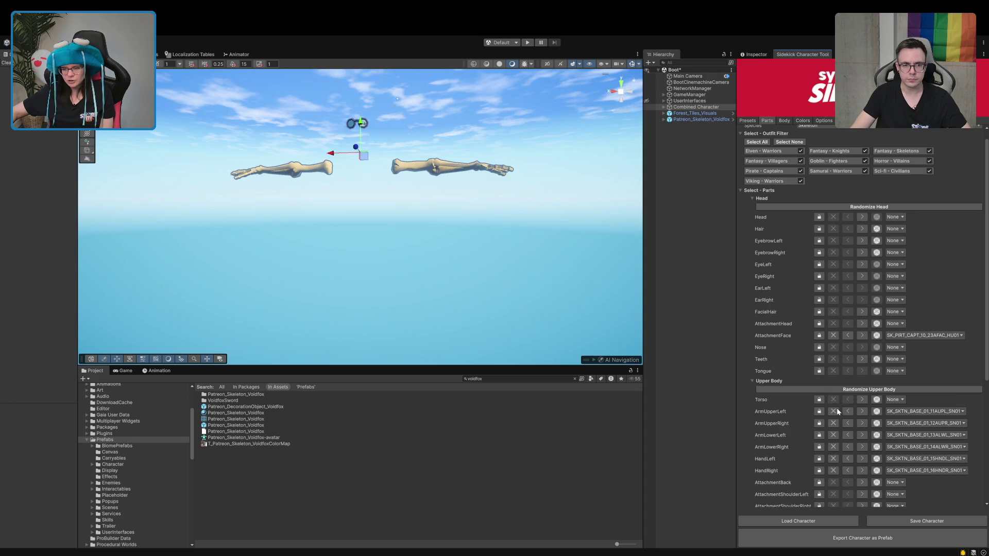
click(834, 412)
click(833, 423)
click(833, 435)
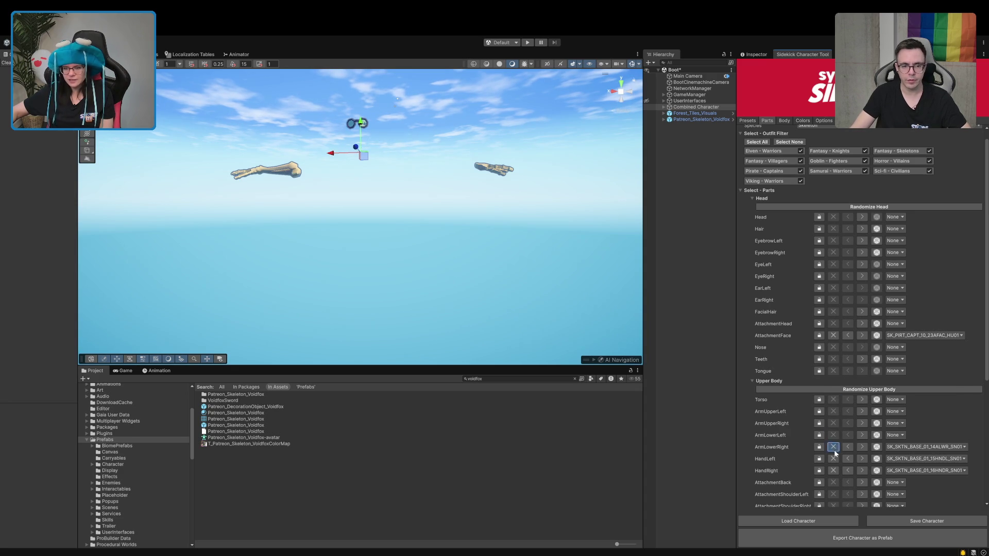
click(833, 446)
click(833, 459)
click(833, 470)
scroll(445, 255, down, 5)
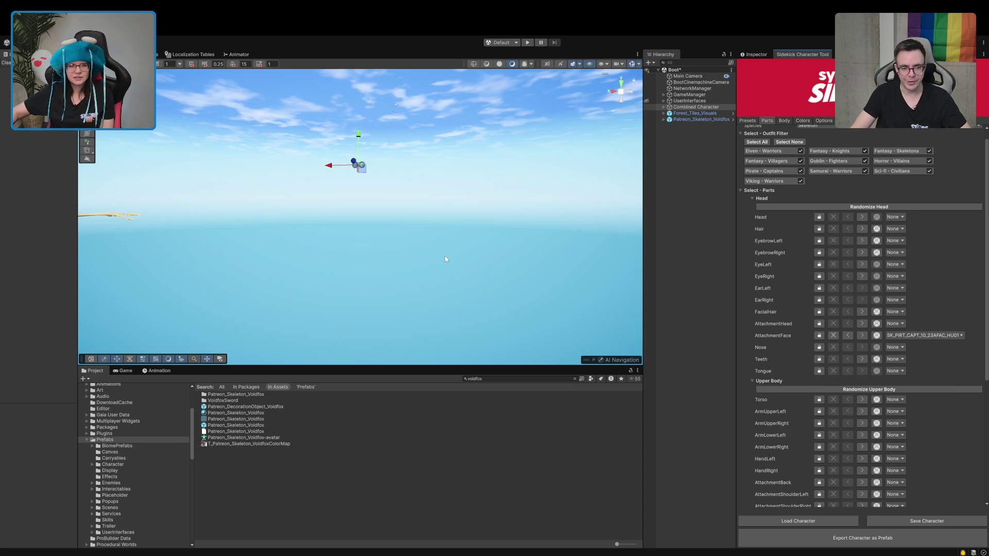
scroll(855, 339, down, 5)
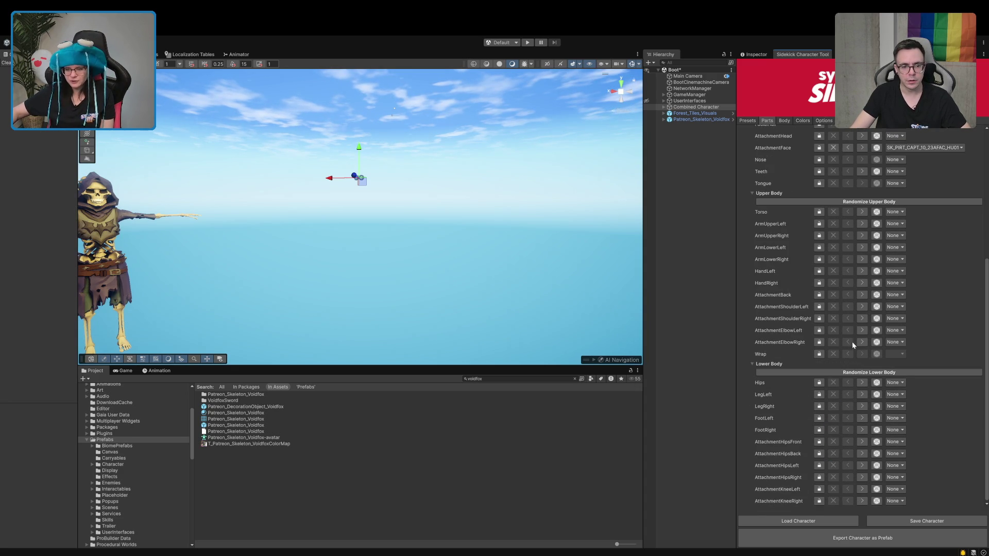
Restore skeleton hips, both legs and both feet, dropping a briefly tried front hip attachment.
click(861, 383)
click(861, 394)
click(862, 407)
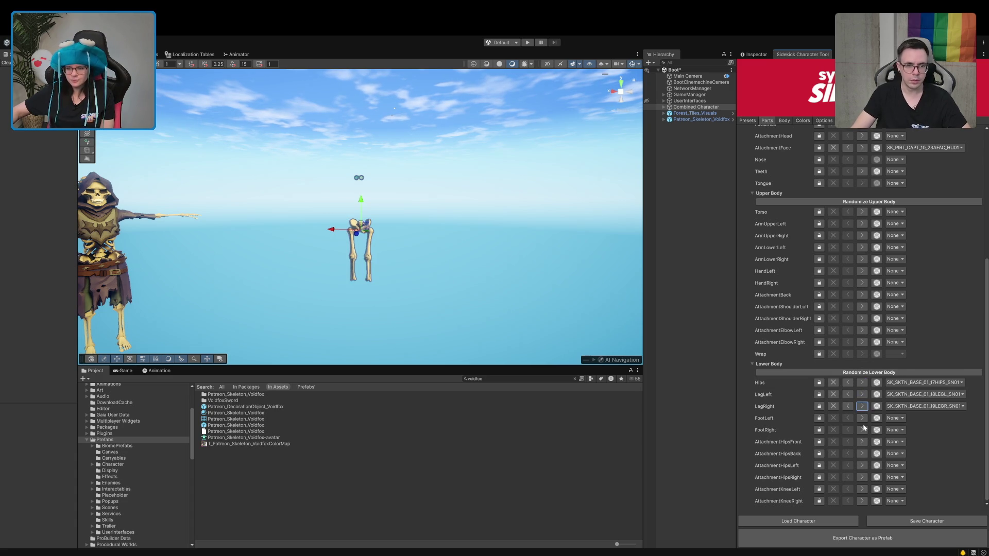
click(862, 442)
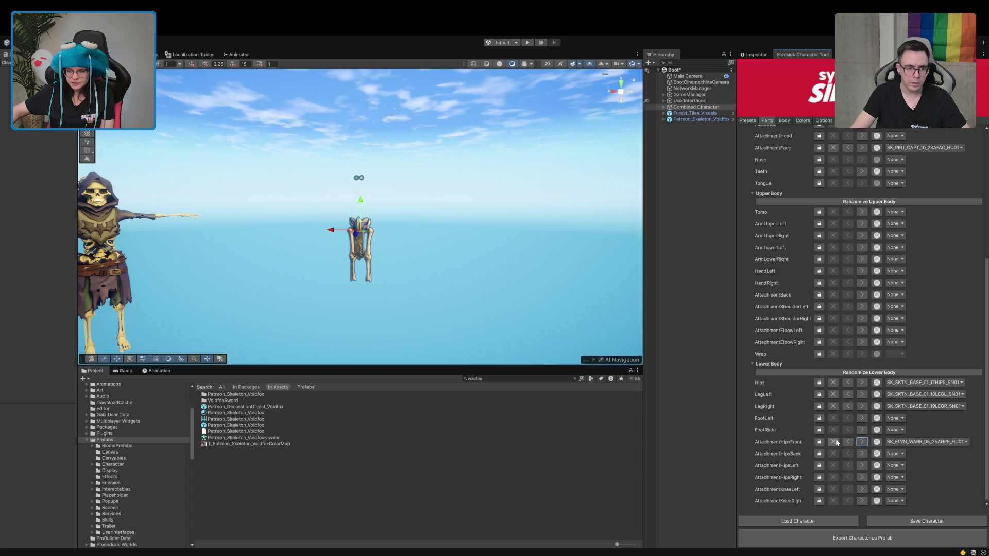
click(847, 441)
click(862, 431)
click(862, 418)
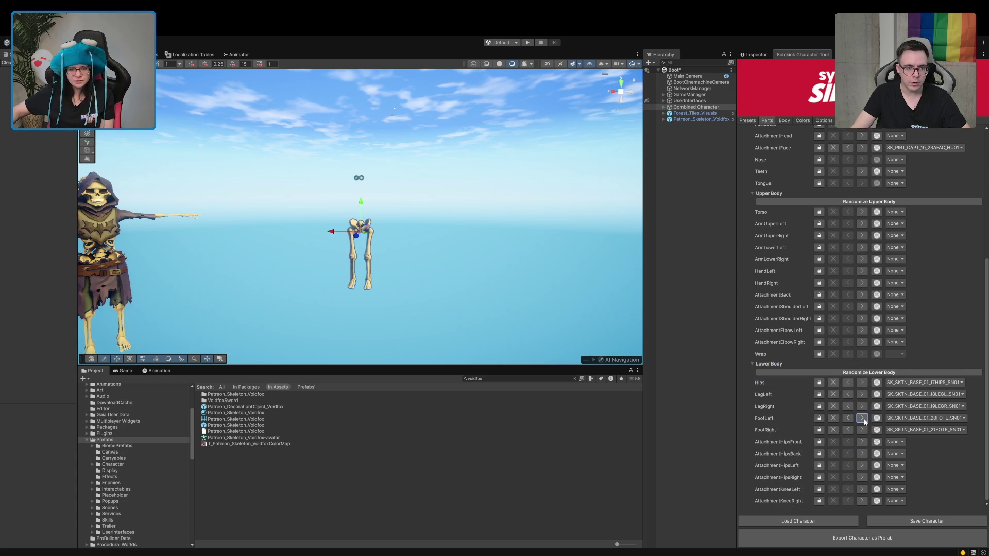
Remove the goggles face attachment and move the lower-body skeleton up and right.
scroll(414, 271, up, 5)
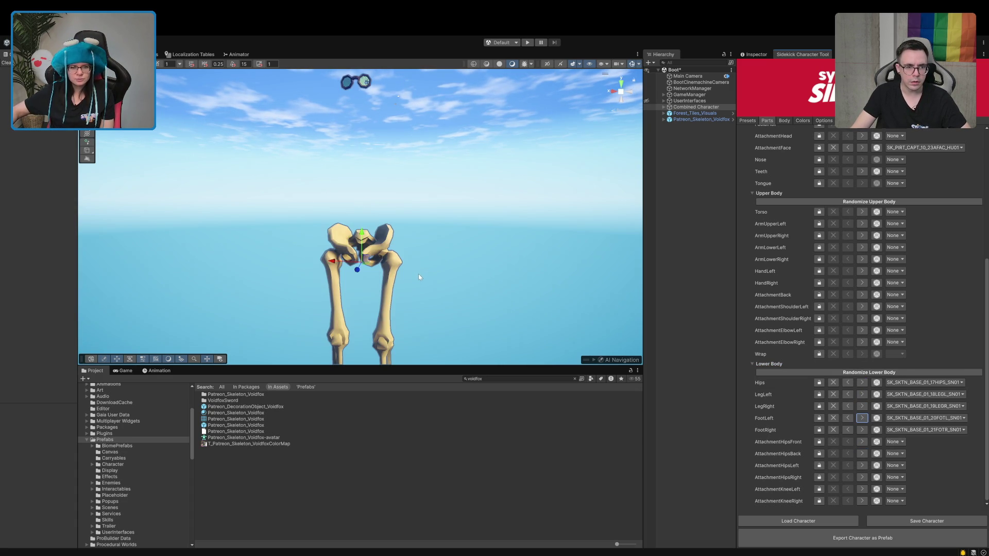
scroll(420, 277, down, 5)
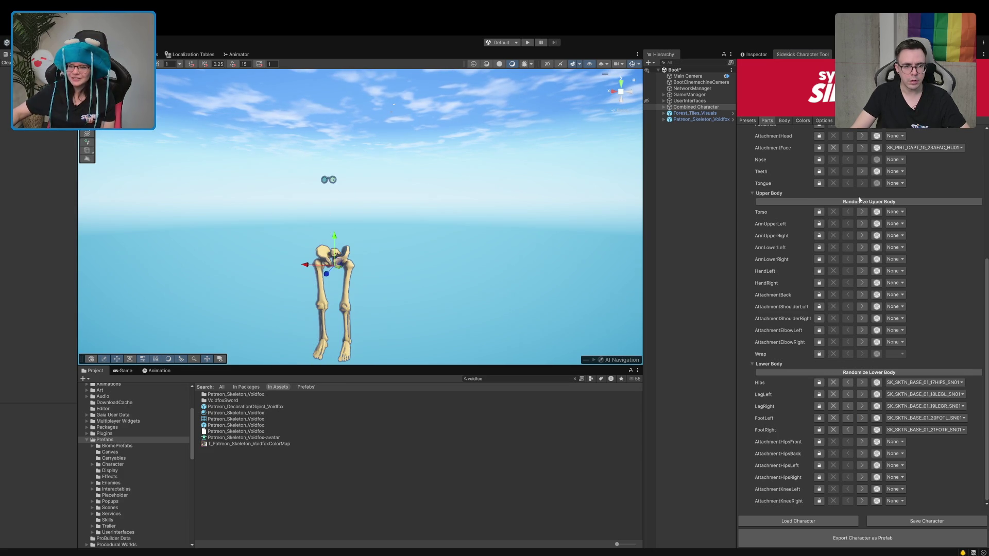
click(833, 147)
mouse_move(314, 342)
mouse_down()
mouse_move(323, 308)
mouse_move(360, 309)
mouse_up()
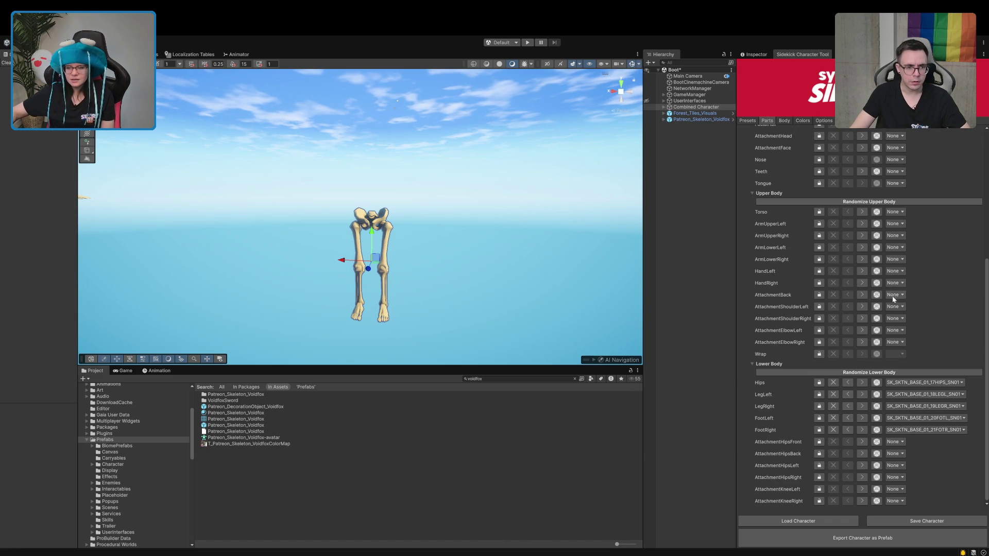
Cycle through hips variants, including a skirt and red shorts, looking for skeletal armour.
click(862, 383)
click(862, 383)
click(862, 383)
click(862, 383)
click(862, 383)
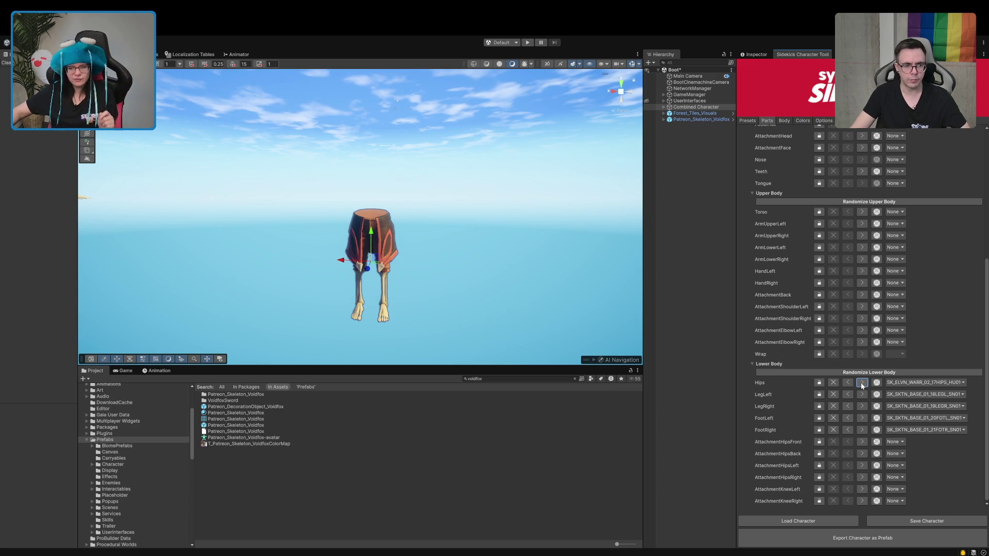
click(862, 383)
click(862, 383)
click(862, 384)
click(862, 383)
click(863, 383)
click(862, 383)
click(863, 383)
click(862, 384)
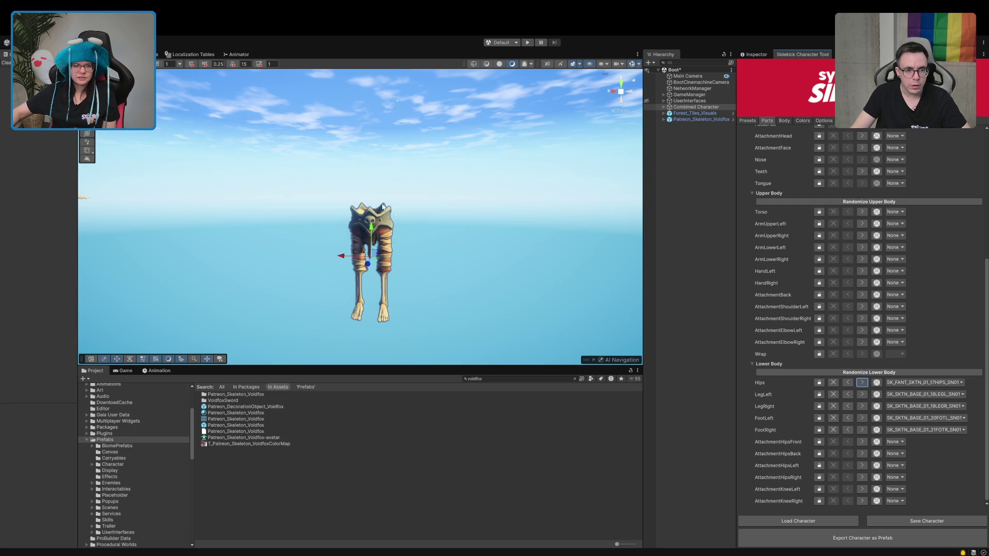
Settle on SK_FANT_SKTN_04_17HIPS_SN01 hips and orbit to view the skeleton from behind.
scroll(394, 211, up, 5)
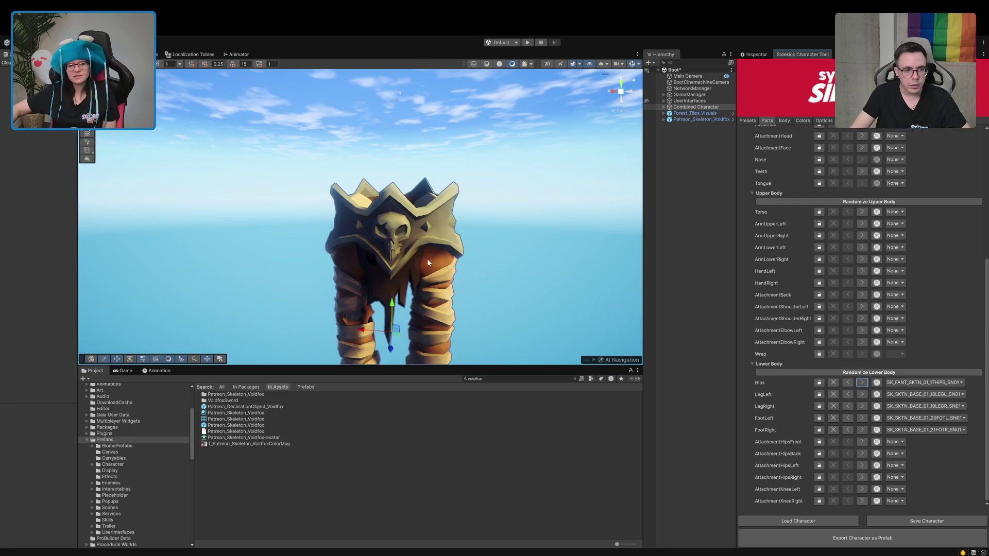
click(861, 384)
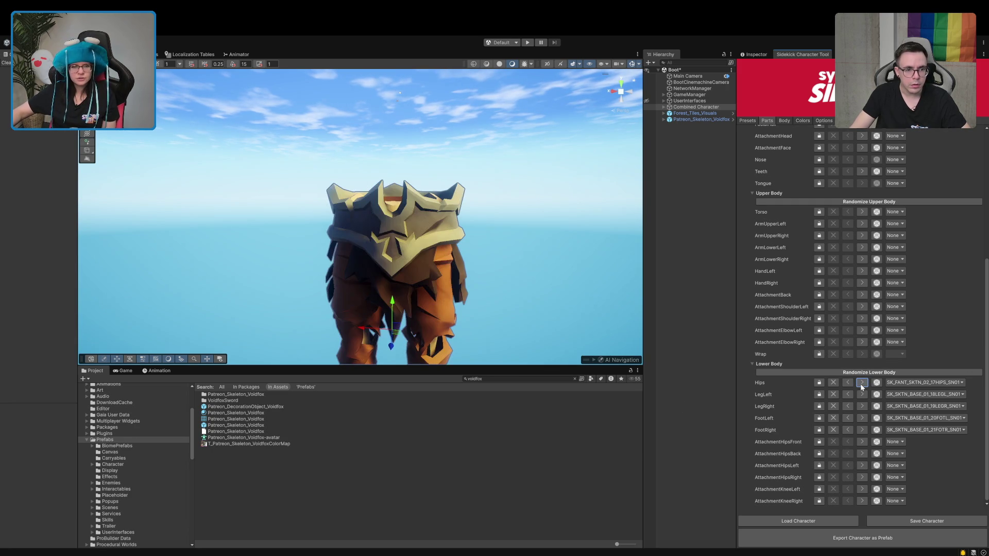
click(861, 384)
scroll(556, 298, down, 5)
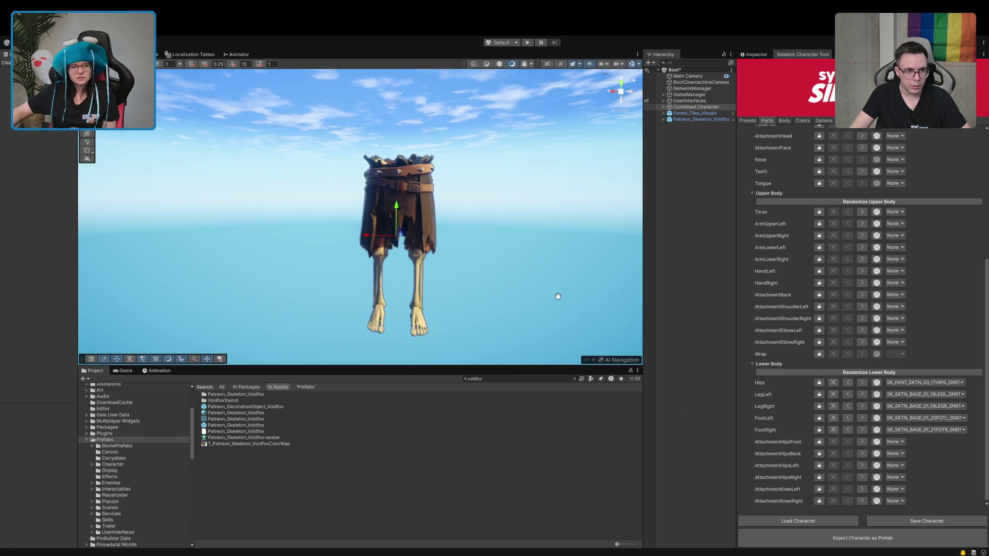
click(862, 382)
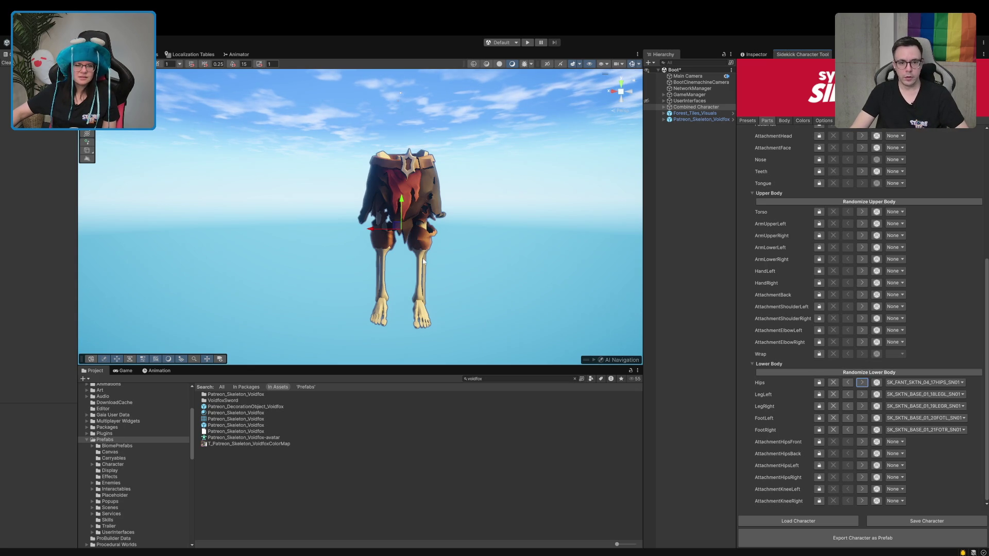
scroll(385, 236, up, 5)
mouse_move(363, 263)
mouse_down()
mouse_move(330, 269)
mouse_move(396, 276)
mouse_up()
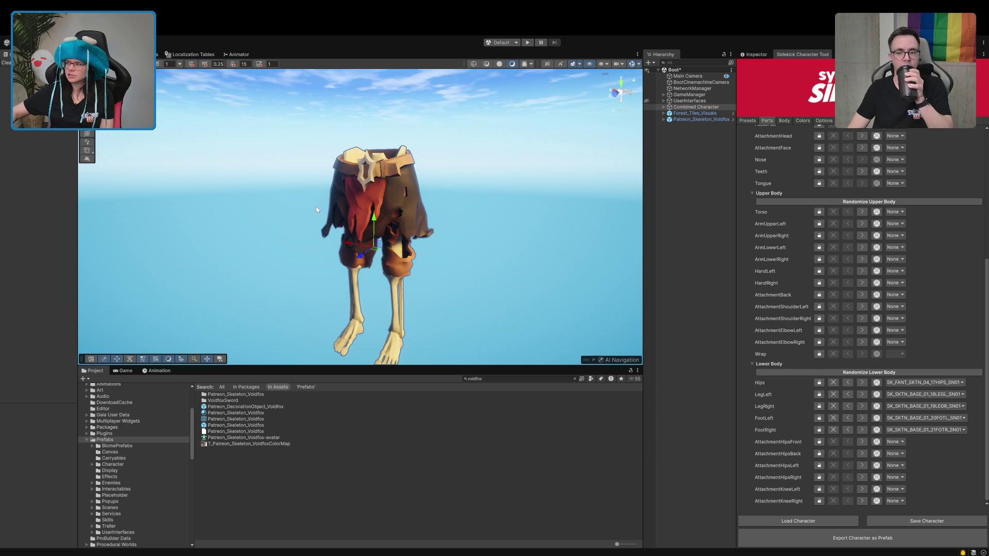
mouse_move(344, 233)
mouse_down()
mouse_move(347, 216)
mouse_move(359, 259)
mouse_move(391, 248)
mouse_up()
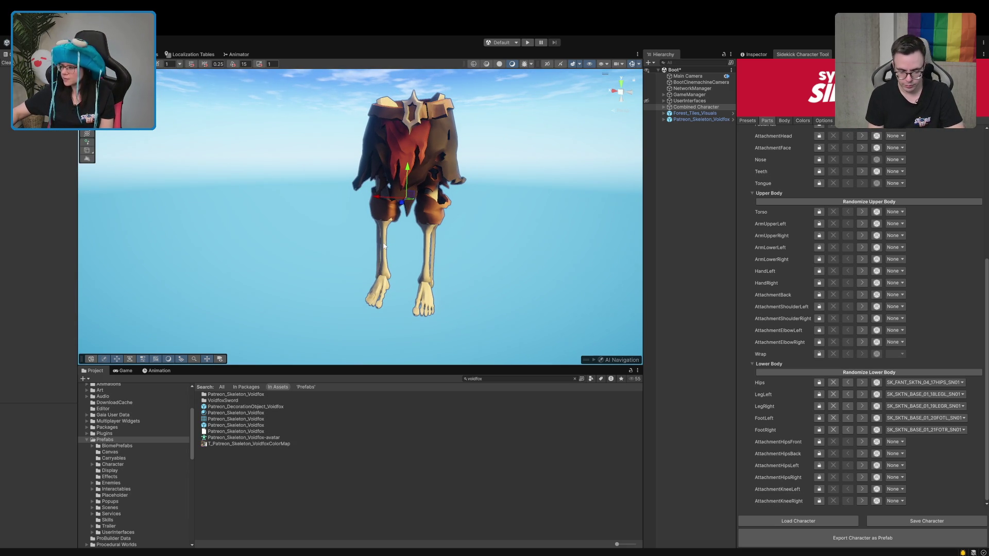
mouse_move(291, 294)
mouse_down()
mouse_move(342, 293)
mouse_move(324, 305)
mouse_move(341, 318)
mouse_up()
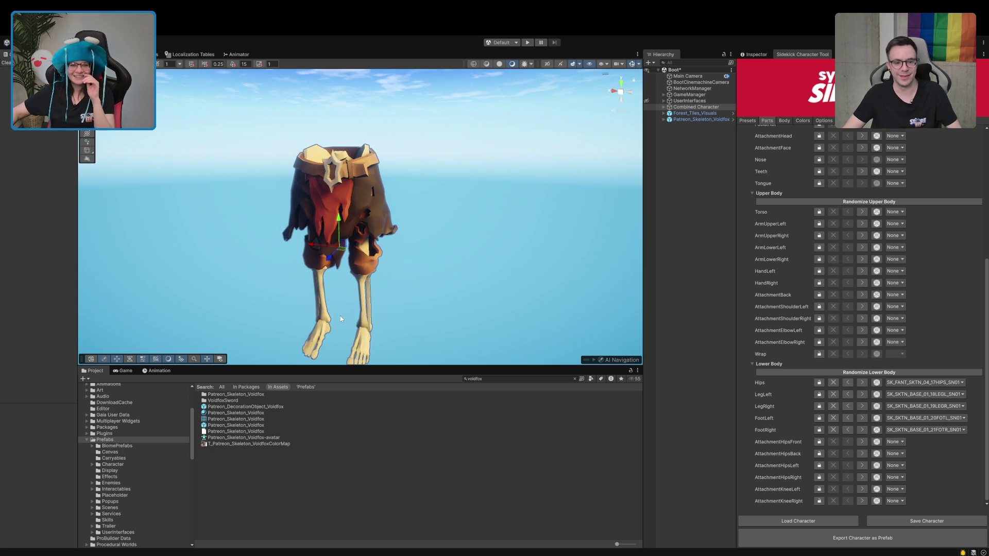
drag(331, 311, 341, 287)
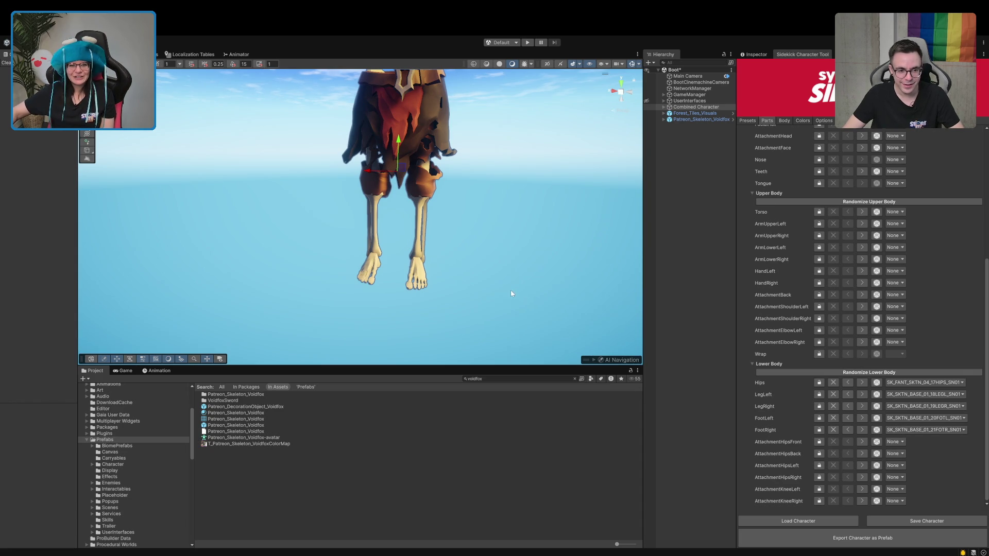
drag(511, 294, 511, 304)
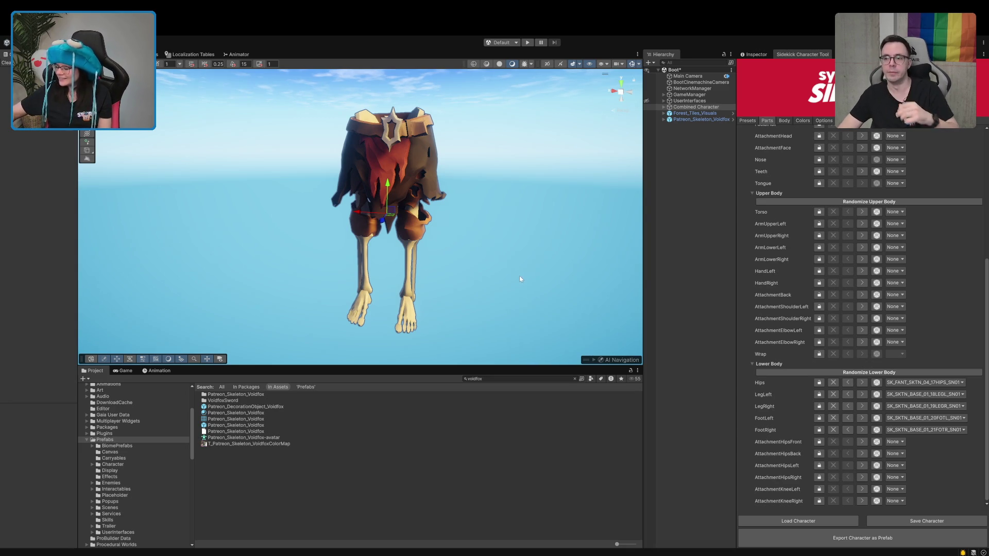
scroll(521, 276, down, 3)
scroll(521, 276, up, 5)
scroll(519, 274, down, 2)
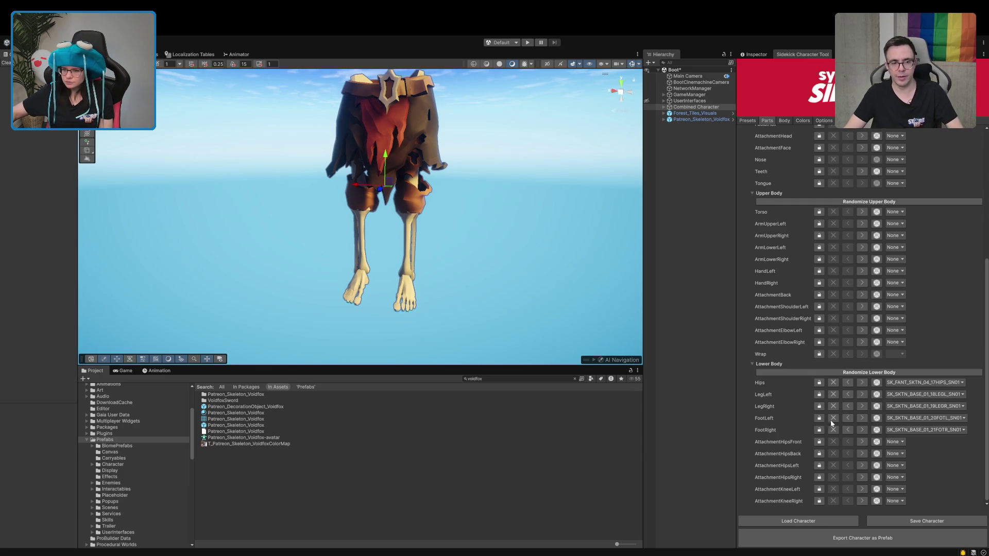
Cycle the right leg to the skeleton-set armoured piece SK_FANT_SKTN_04_18LEGR_SN01.
click(862, 406)
click(862, 406)
click(862, 406)
click(862, 406)
click(862, 406)
click(862, 406)
click(862, 406)
click(862, 407)
click(862, 406)
click(862, 407)
click(862, 407)
click(863, 406)
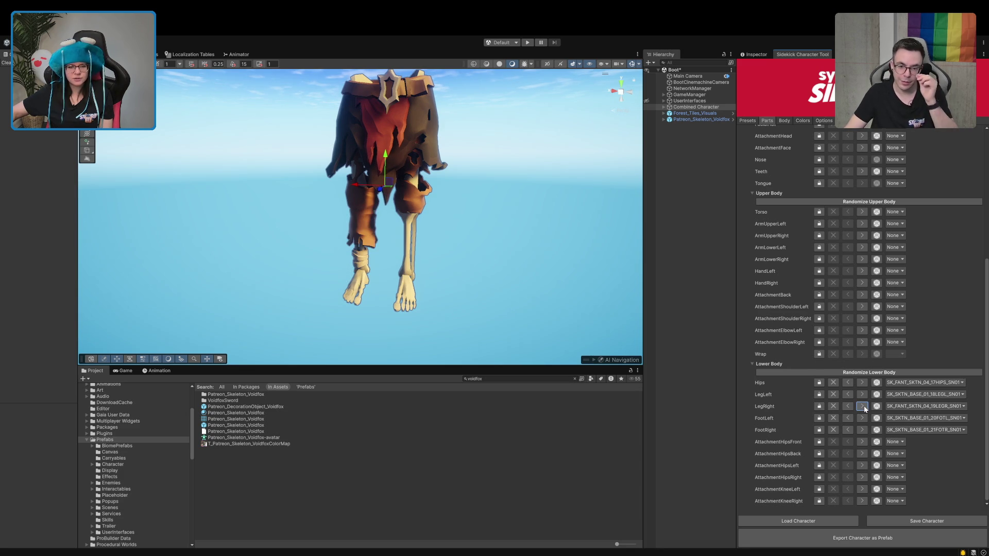
Swap the left foot for the elven warrior boot SK_ELVN_WARR_03_20FOTL_HU01.
click(862, 418)
click(862, 420)
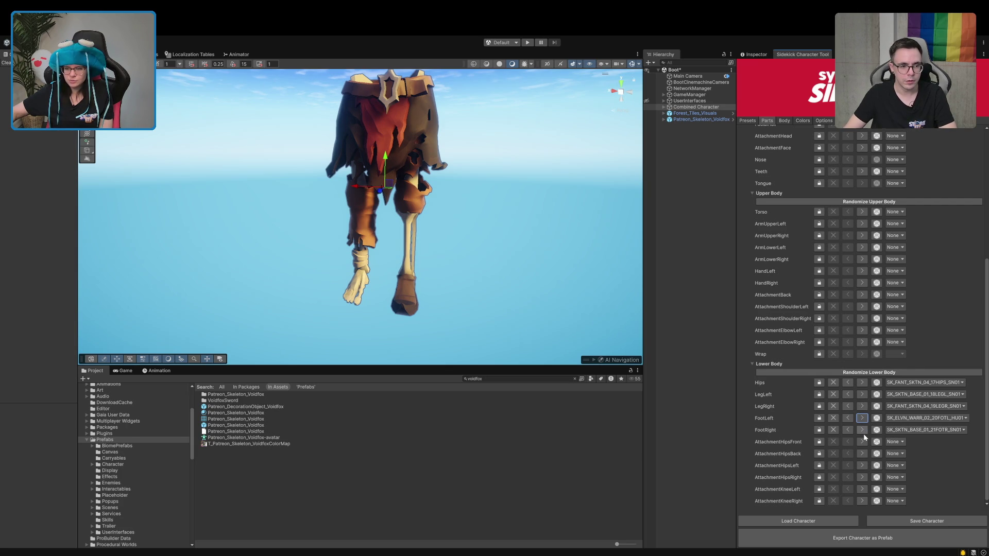
click(848, 419)
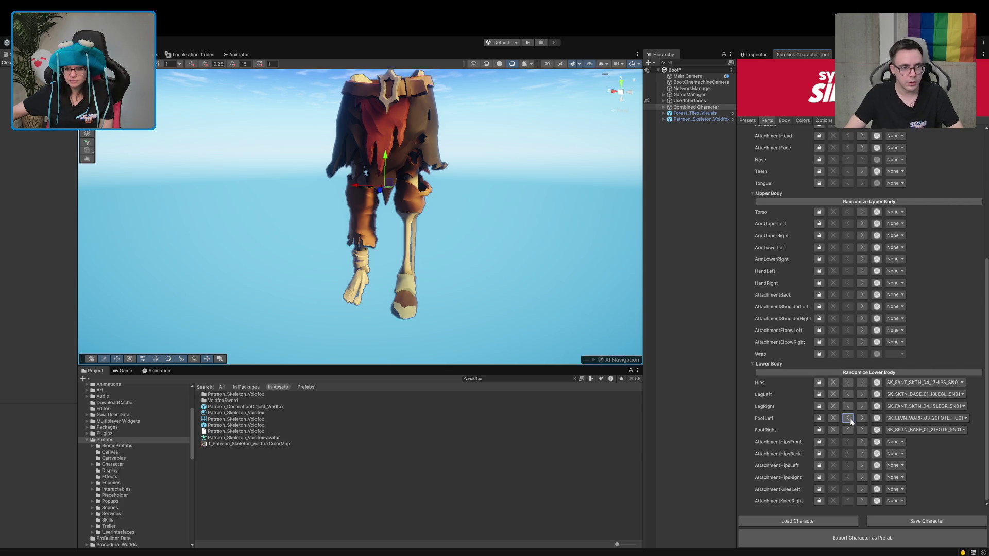
Try out knight, goblin, elven, skeleton and pirate captain pieces for the left leg.
click(861, 394)
click(862, 394)
click(863, 395)
click(862, 395)
click(862, 395)
click(862, 394)
click(861, 394)
click(863, 395)
click(863, 395)
click(863, 396)
click(863, 396)
click(863, 395)
click(863, 395)
click(861, 395)
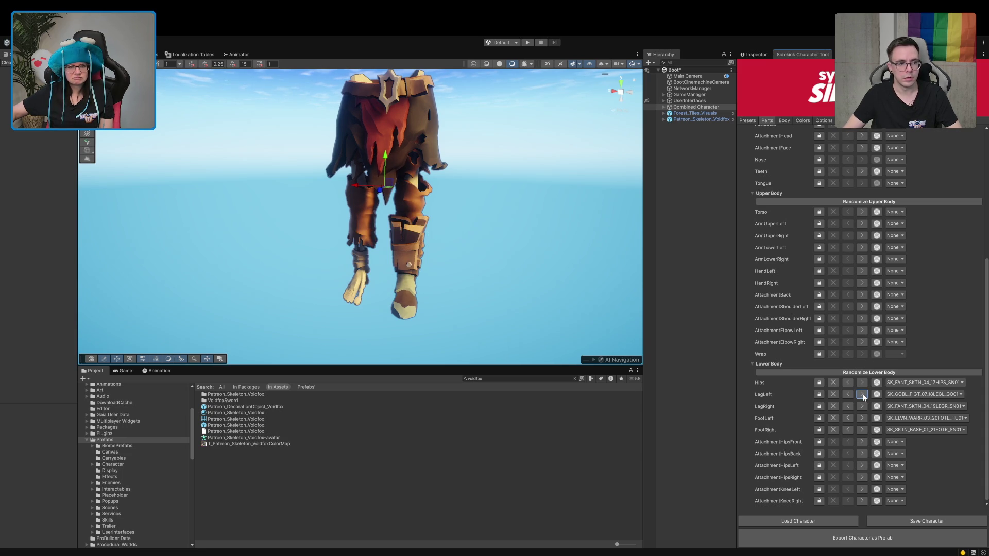
click(833, 395)
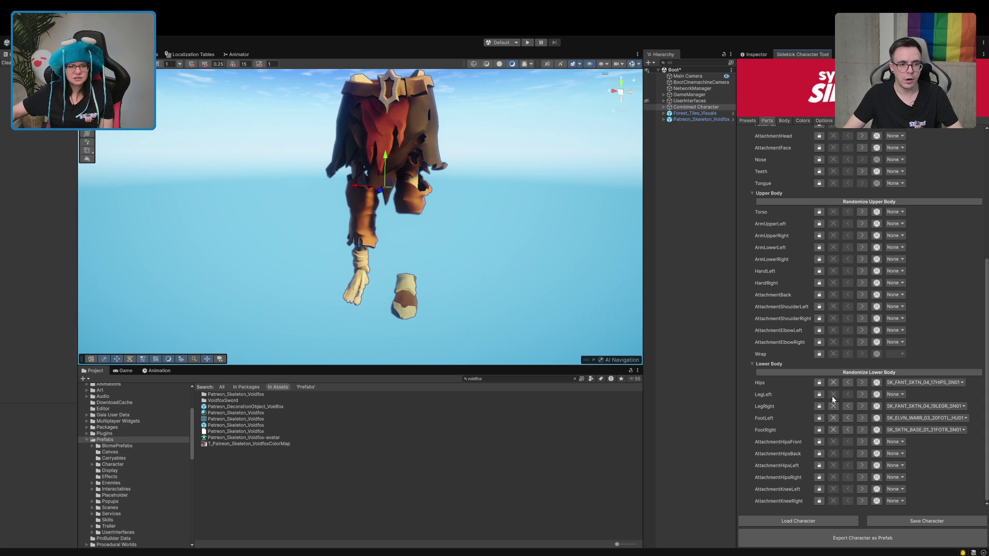
click(863, 395)
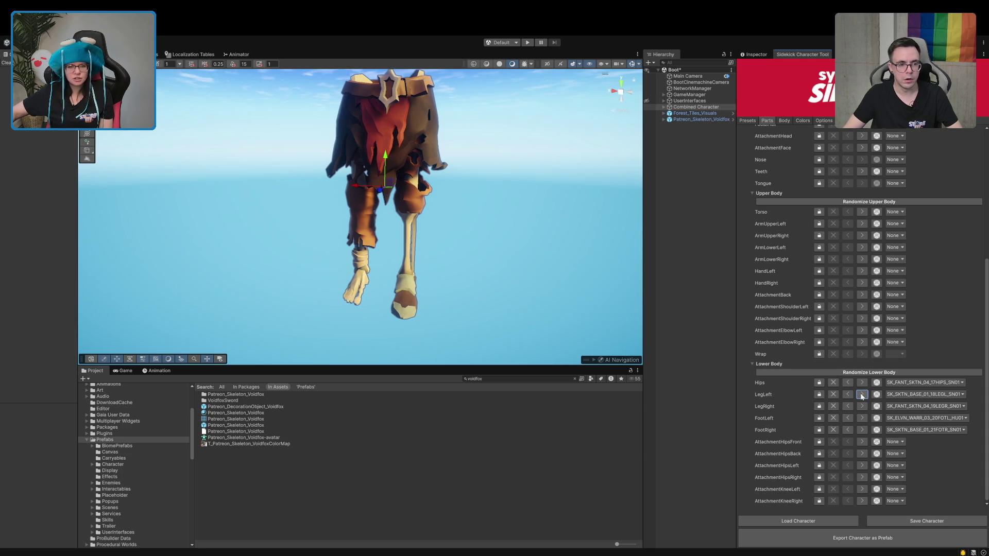
click(863, 395)
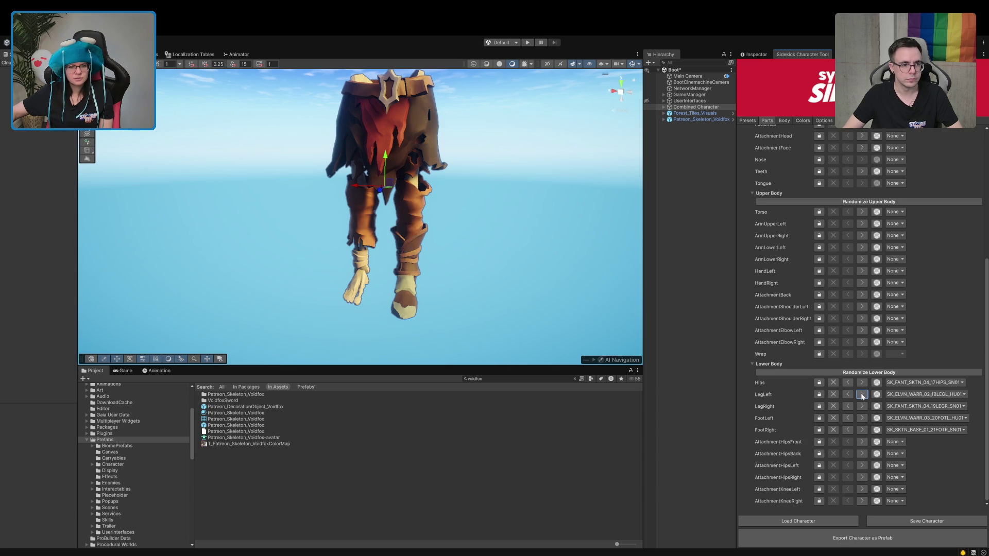
click(862, 395)
click(862, 395)
click(863, 395)
click(862, 395)
click(862, 395)
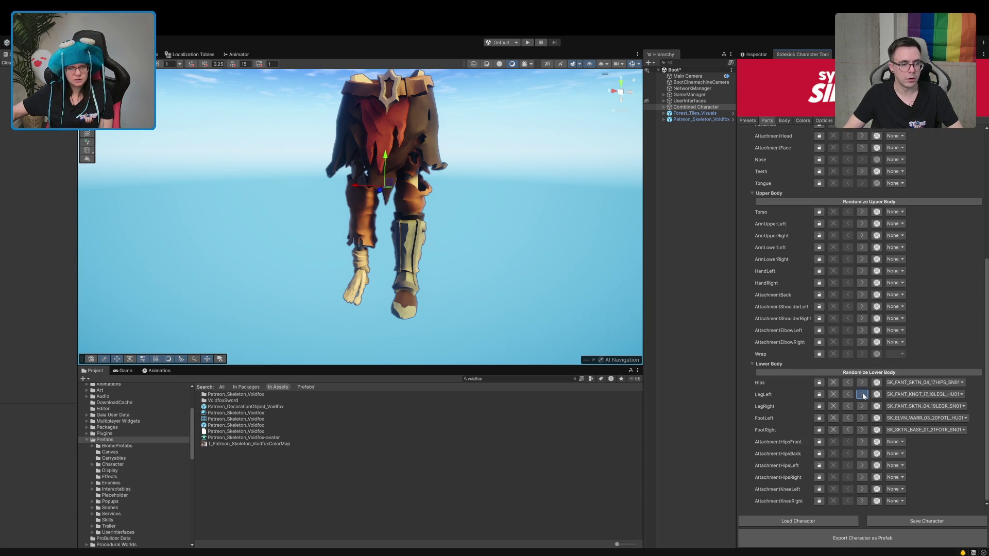
click(862, 395)
click(862, 395)
click(863, 395)
click(863, 395)
click(863, 395)
click(862, 395)
click(862, 395)
click(863, 395)
click(862, 395)
click(863, 395)
click(863, 395)
click(863, 395)
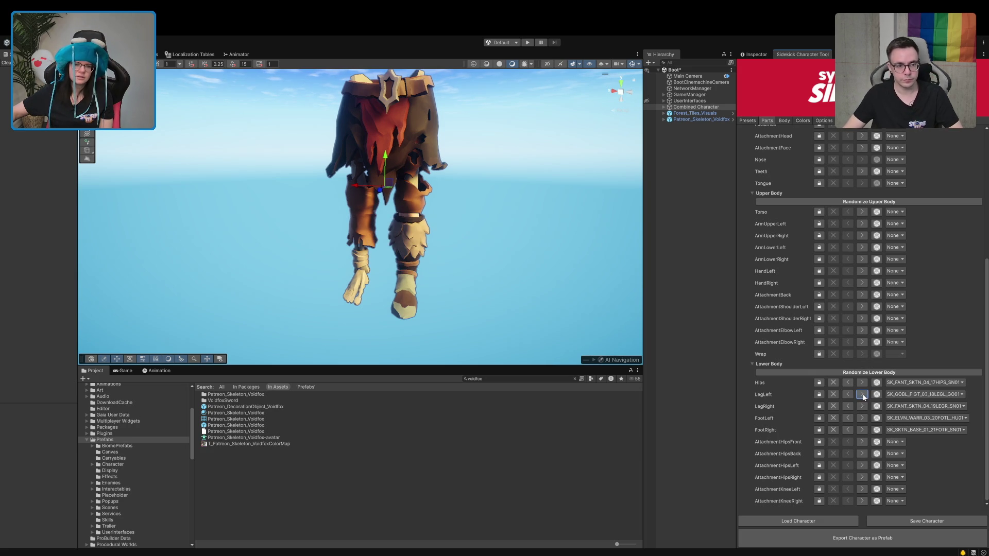
click(863, 395)
click(863, 395)
click(863, 395)
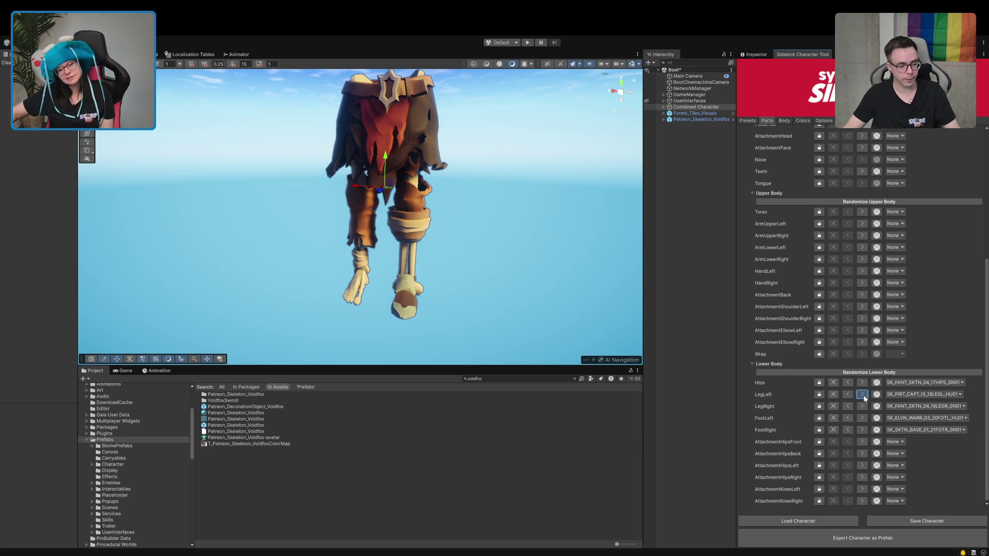
Step back through goblin fighter legs and settle on skeleton left leg SK_FANT_SKTN_02_18LEGL_SN01.
click(848, 394)
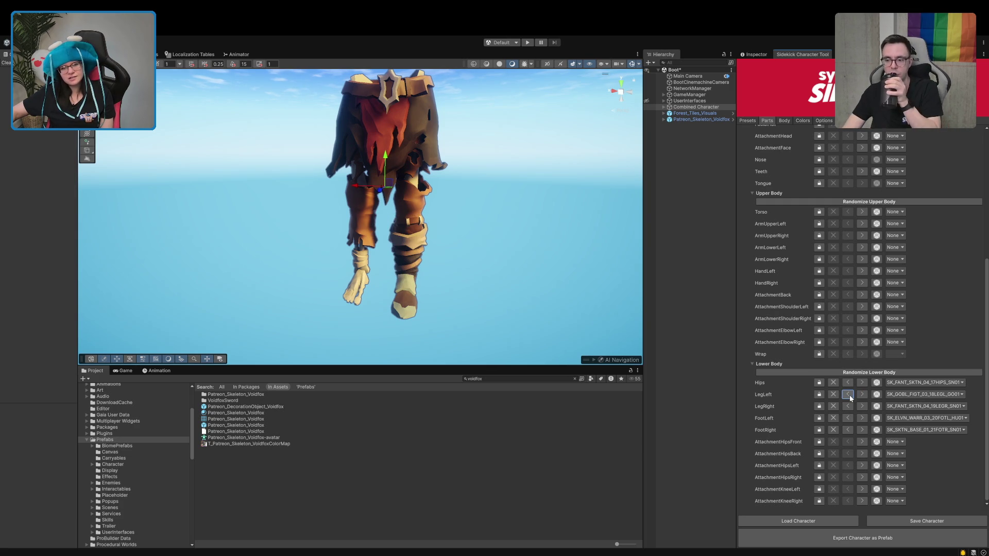
click(848, 394)
click(847, 395)
click(848, 395)
click(850, 397)
click(850, 397)
click(850, 397)
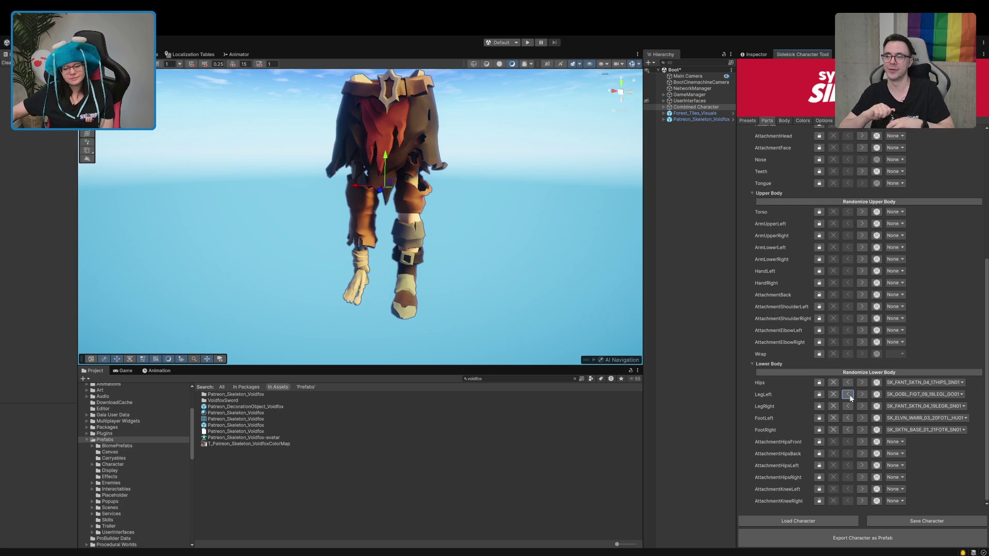
click(849, 397)
click(848, 395)
click(848, 395)
click(847, 394)
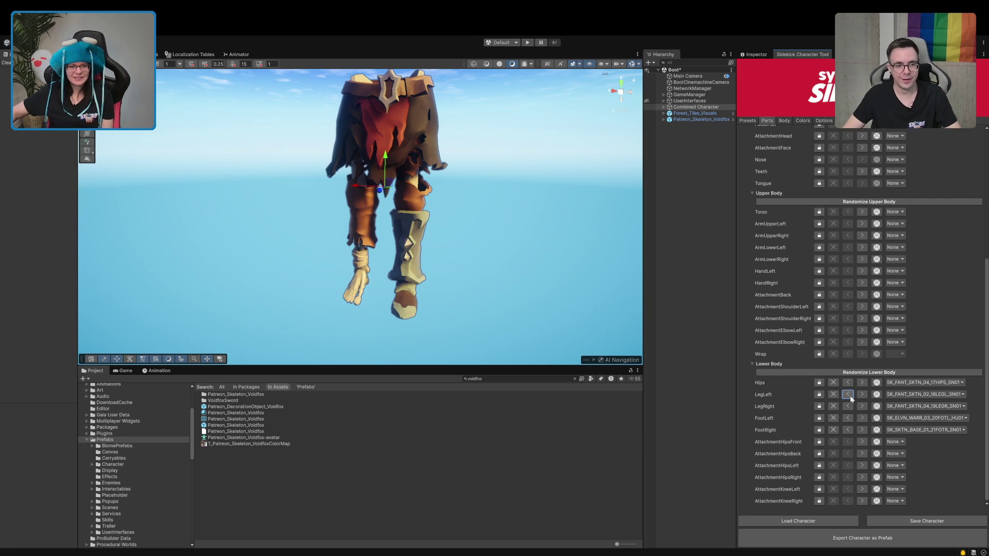
click(848, 395)
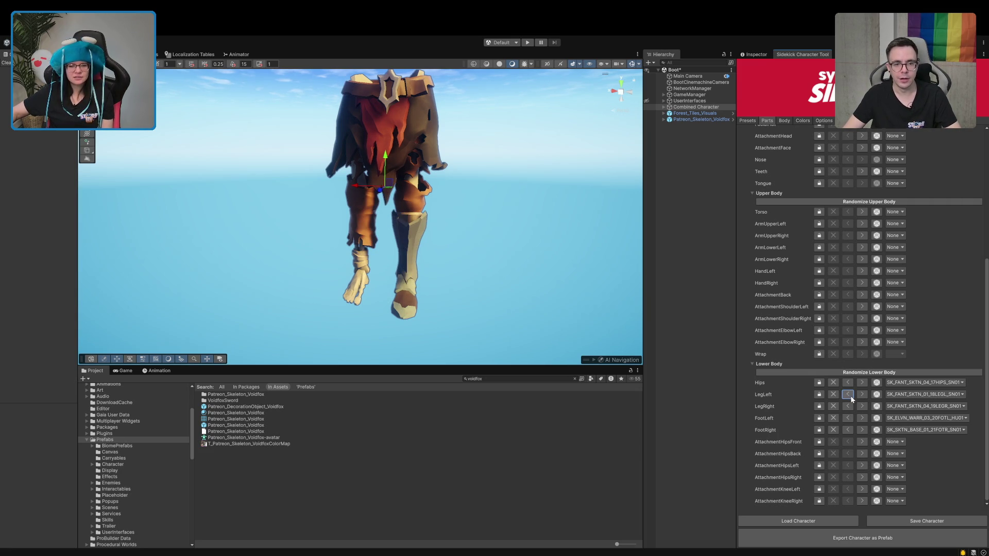
click(863, 395)
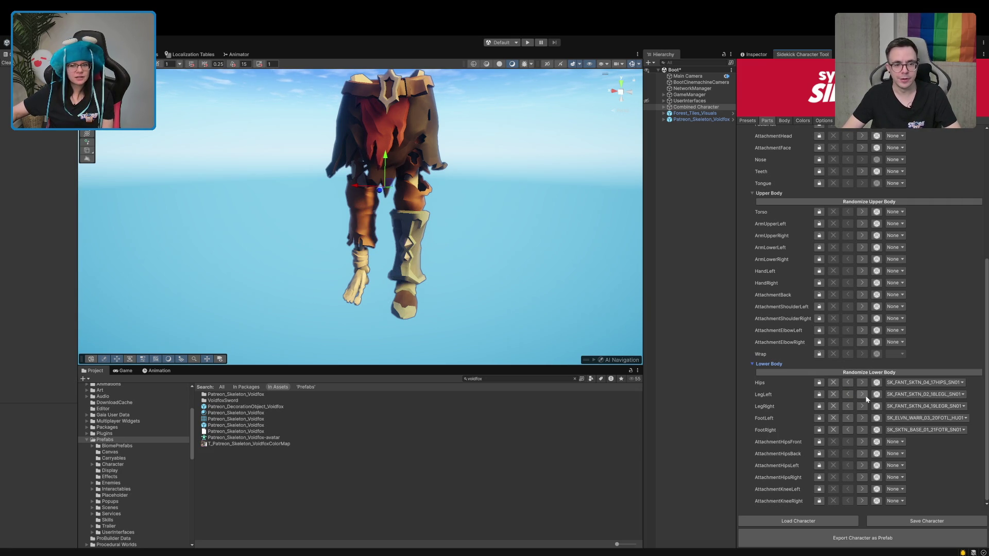
click(863, 395)
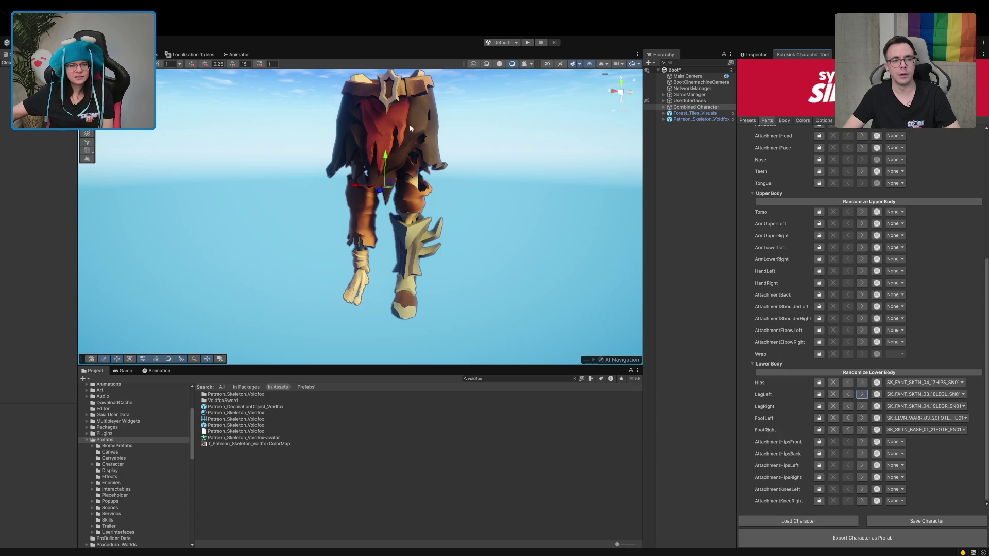
Make the Scene view taller to see the character's legs better.
scroll(356, 207, up, 3)
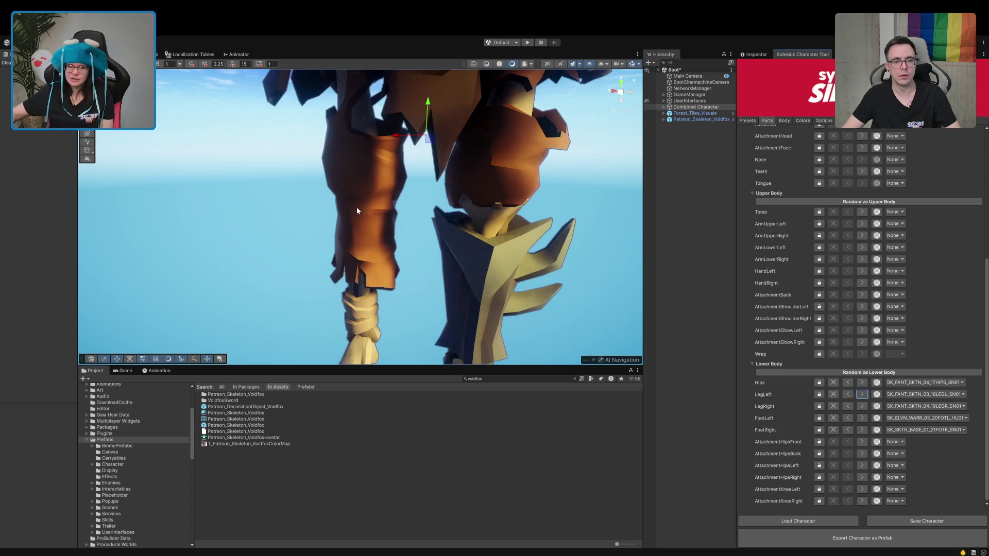
scroll(361, 207, down, 1)
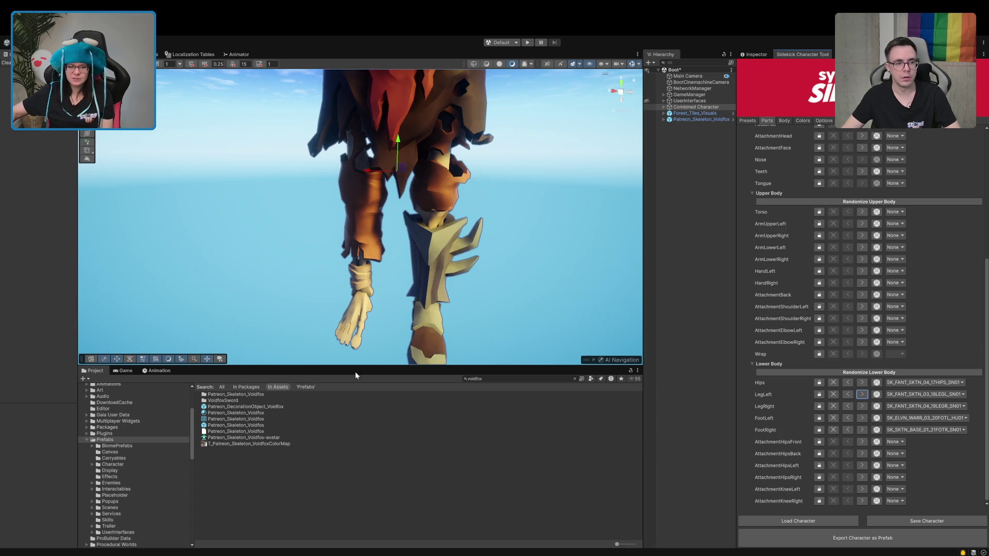
drag(355, 376, 358, 483)
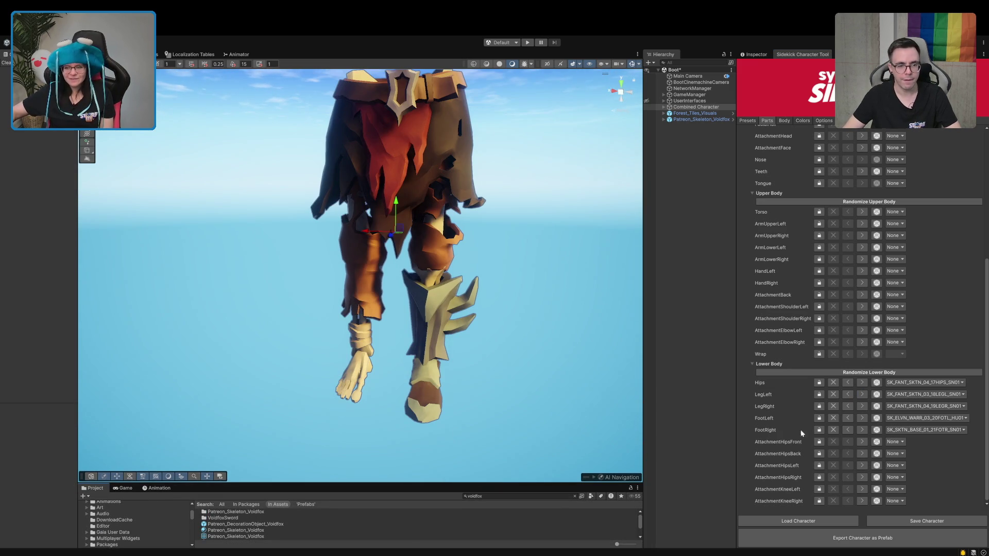
Compare the spiky armoured left leg against a boot left leg variant.
click(848, 395)
click(861, 396)
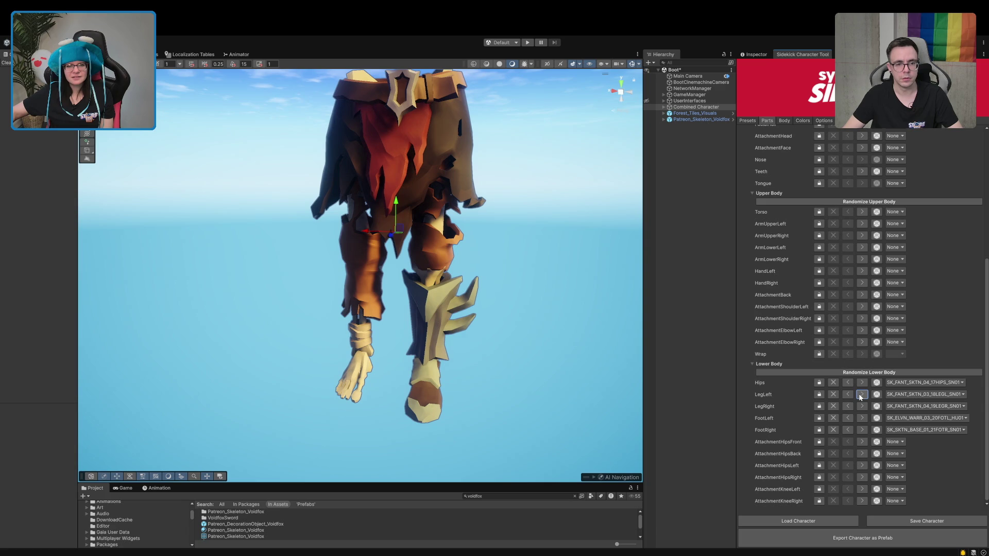
click(849, 395)
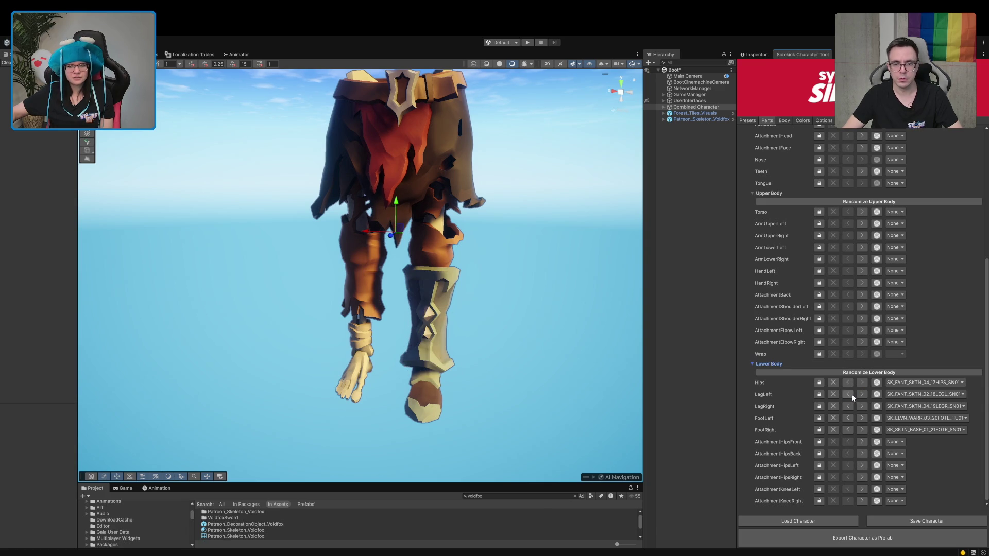
click(861, 394)
click(861, 394)
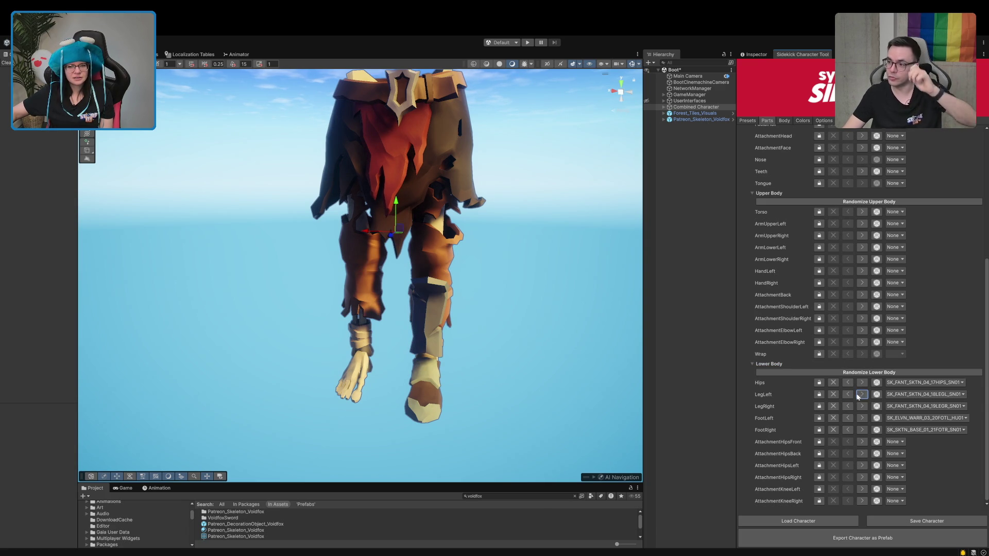
click(849, 394)
click(849, 394)
click(862, 394)
click(847, 395)
click(862, 395)
click(849, 394)
click(862, 395)
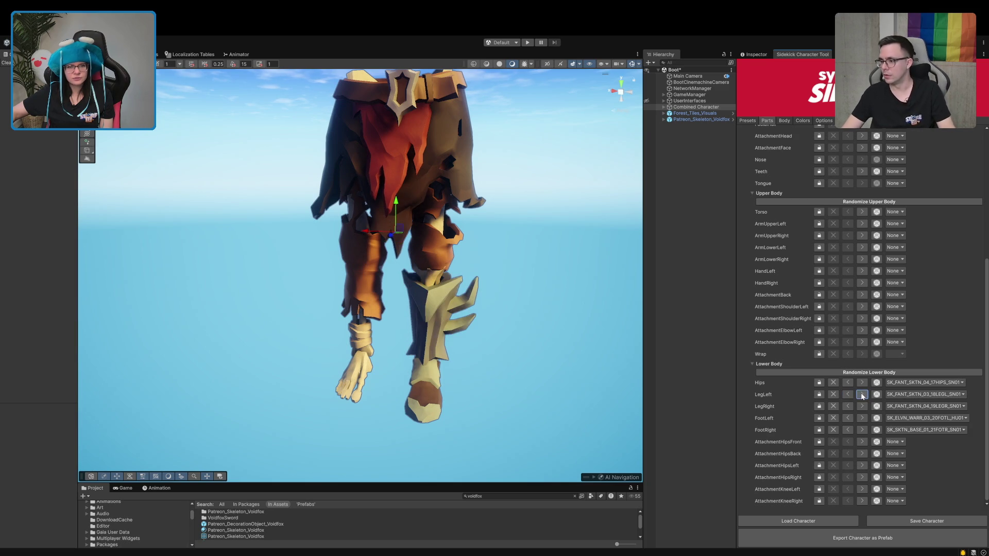
click(848, 394)
click(861, 395)
click(848, 394)
click(848, 394)
click(861, 395)
Browse goblin and other left legs, settling on the trouser leg SK_ELVN_WARR_02_18LEGL_HU01.
click(862, 394)
click(862, 395)
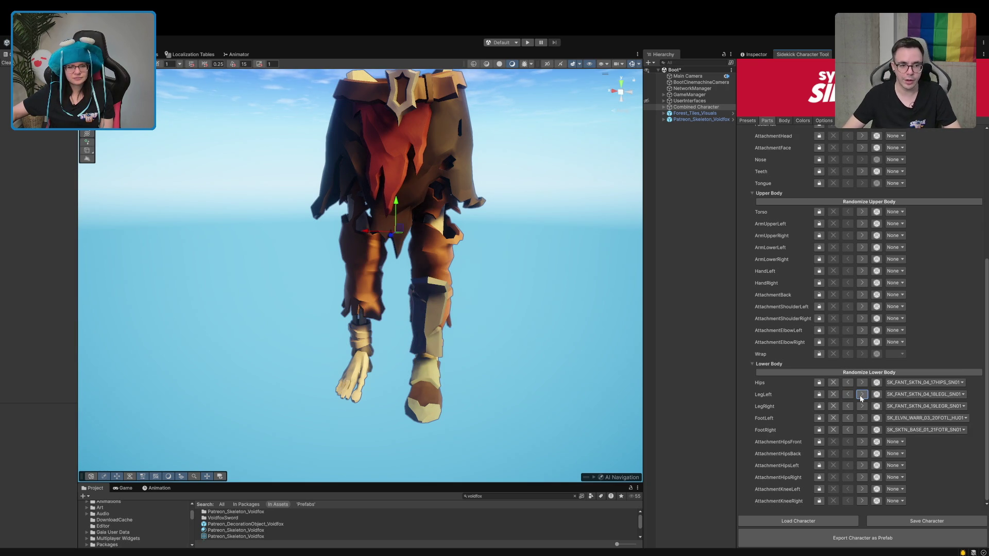
click(861, 394)
click(861, 395)
click(861, 395)
click(860, 394)
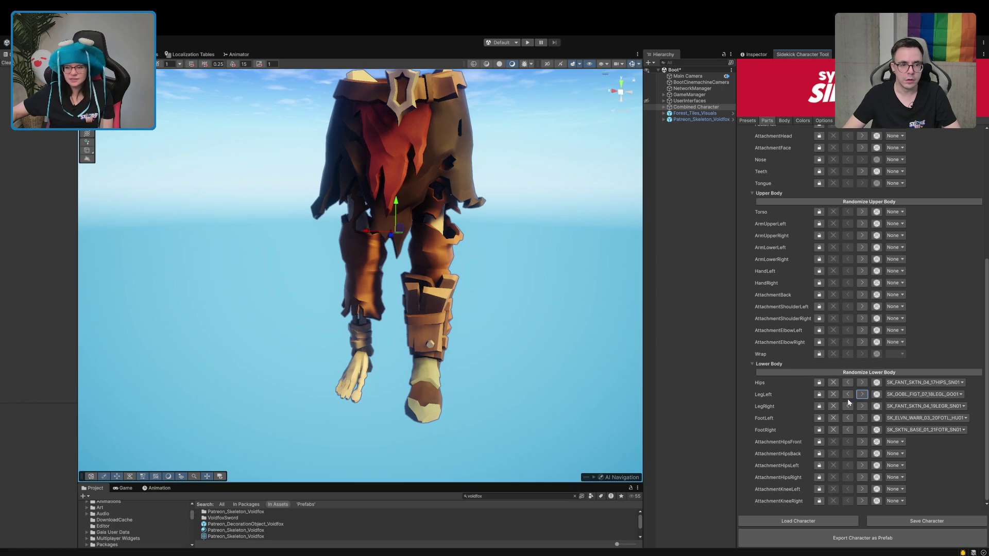
click(847, 395)
click(848, 396)
click(847, 396)
click(848, 394)
click(848, 394)
click(848, 395)
click(848, 395)
click(848, 395)
click(847, 395)
click(848, 395)
click(848, 394)
click(848, 395)
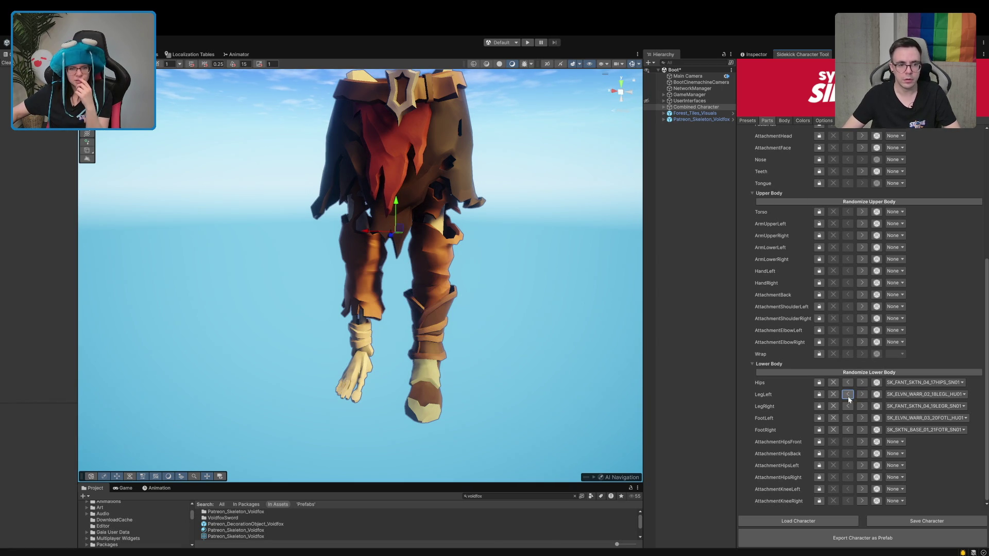
scroll(598, 379, up, 2)
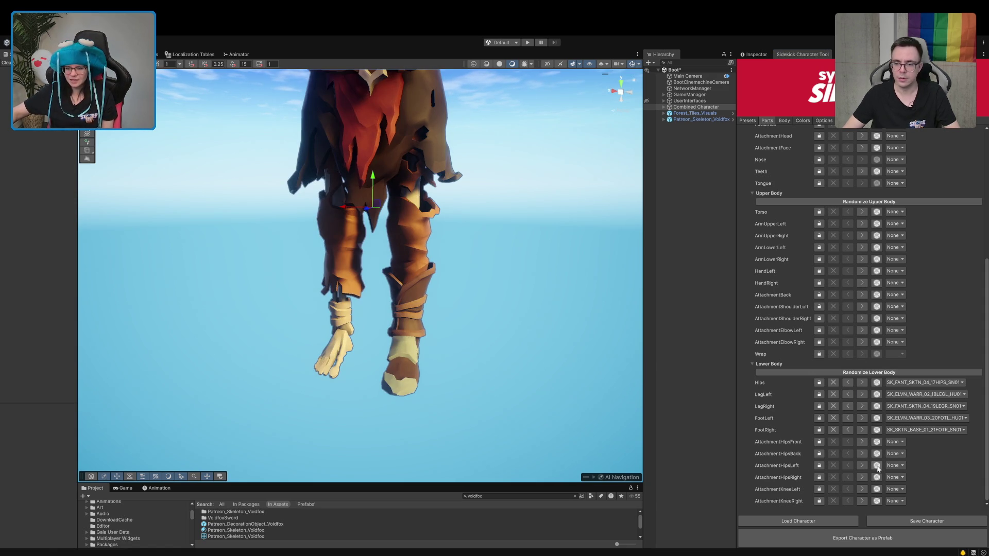
Preview removing the left and right feet, then restore skeletal feet on both.
click(847, 420)
click(845, 419)
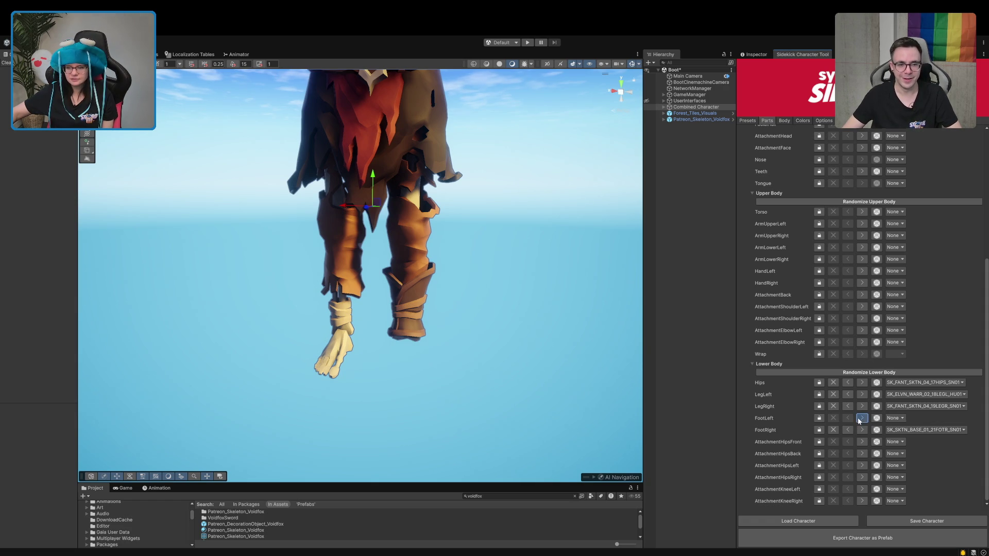
click(859, 419)
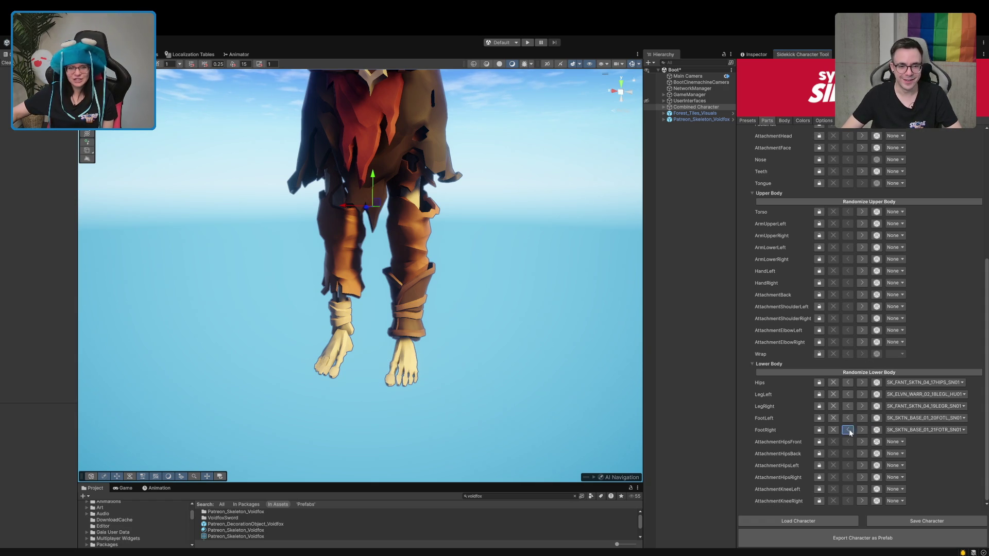
click(848, 430)
click(860, 430)
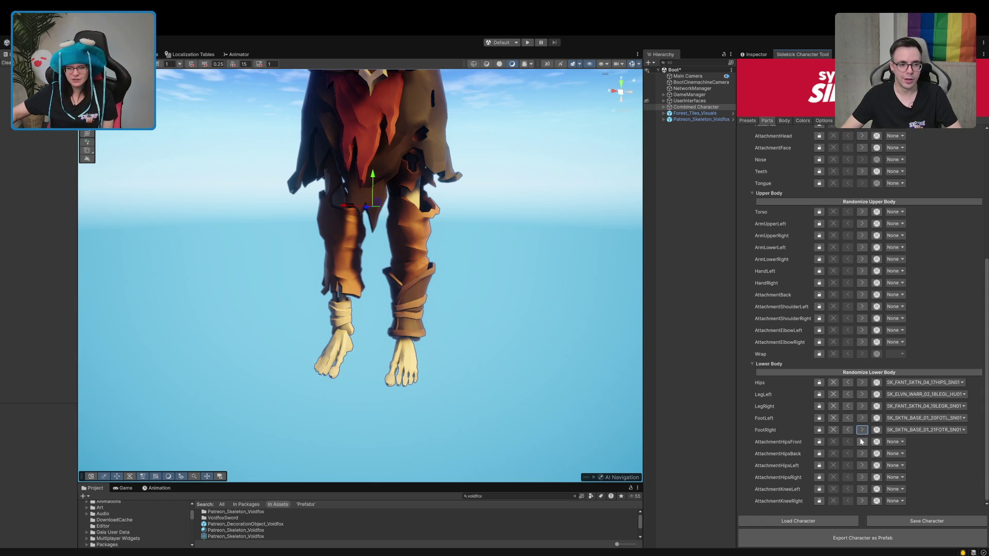
Cycle through left foot options, ending on the skeletal foot SK_FANT_SKTN_01_20FOTL_SN01.
click(862, 418)
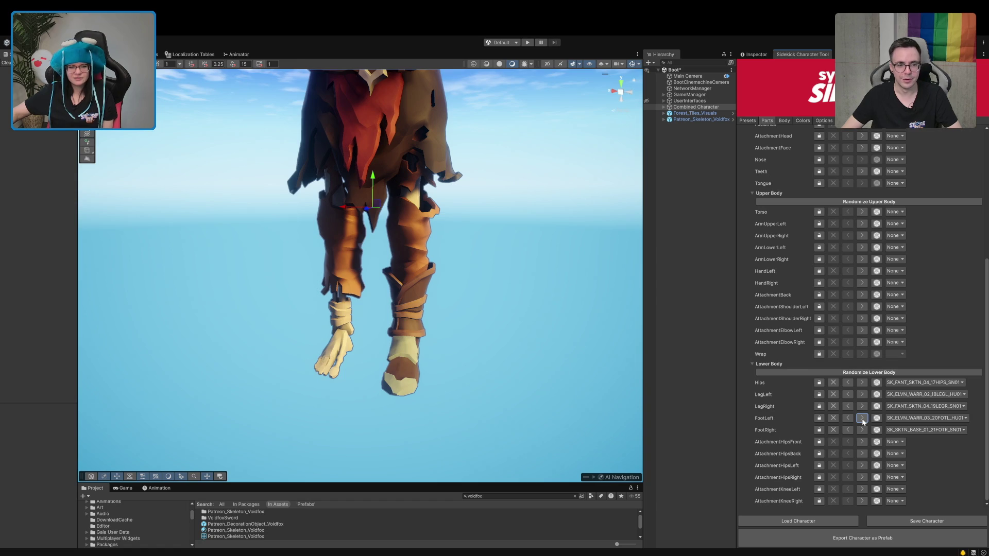
click(863, 418)
click(863, 419)
click(863, 419)
click(862, 419)
click(863, 419)
click(863, 418)
click(863, 419)
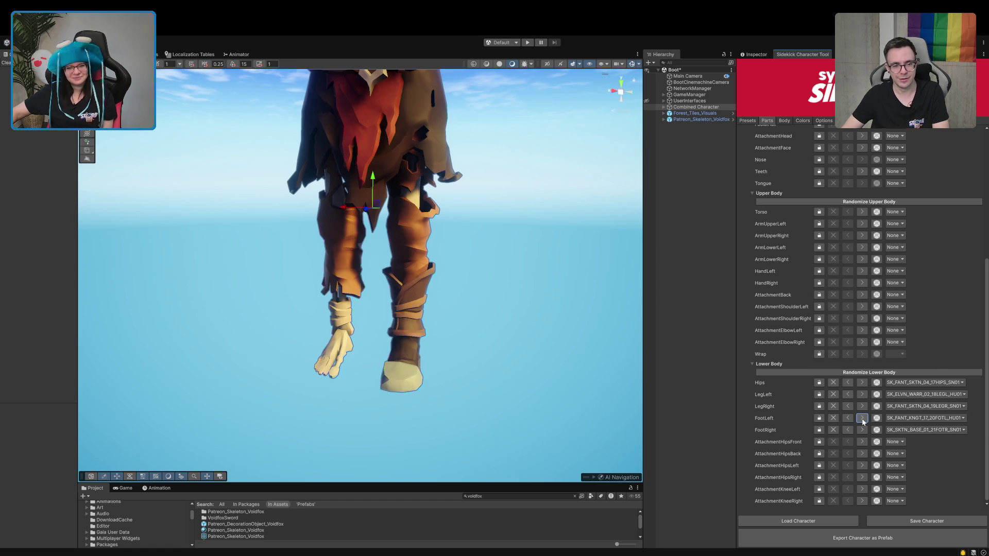
click(863, 419)
click(863, 419)
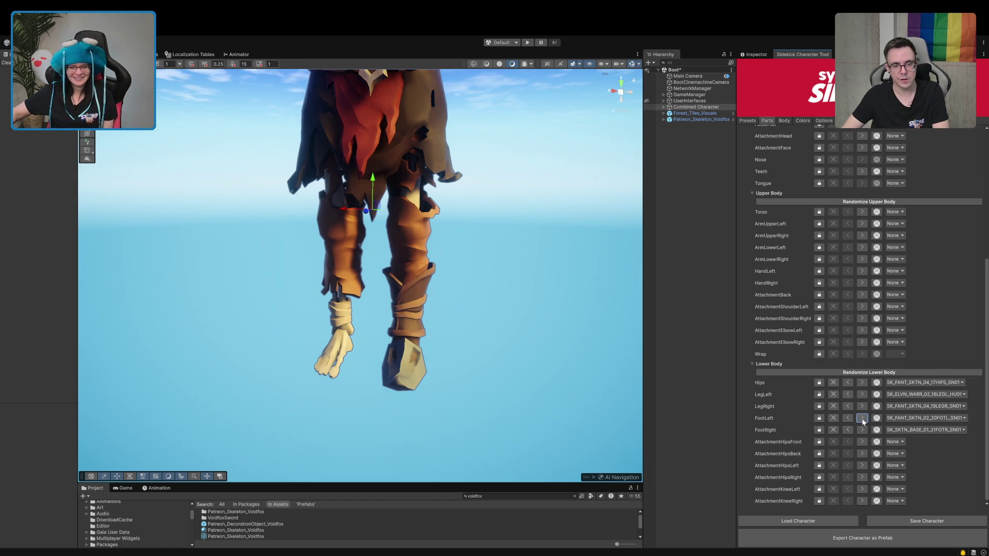
click(848, 418)
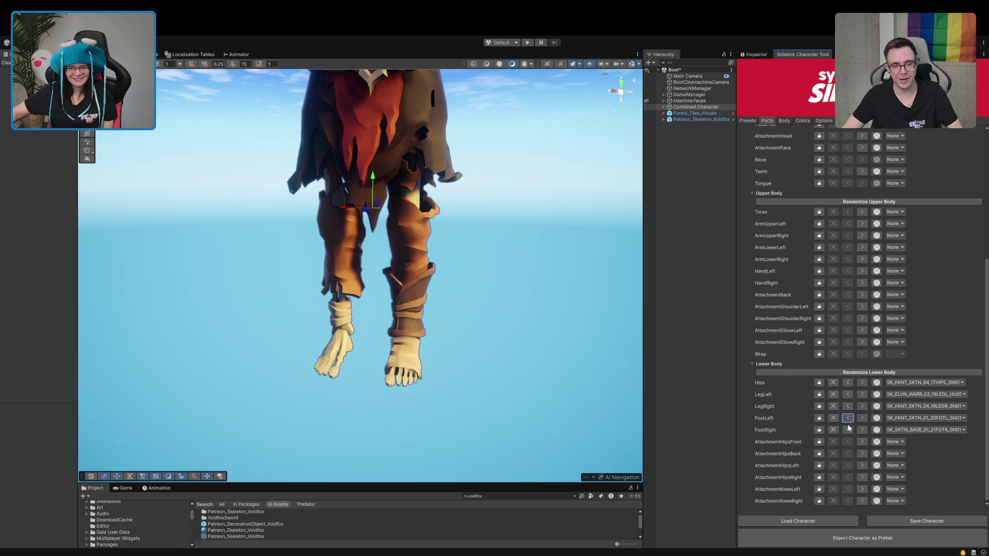
Try boots for the right foot, then return it to SK_SKTN_BASE_01_21FOTR_SN01 and zoom out.
click(863, 430)
click(863, 430)
click(863, 430)
click(863, 430)
click(863, 431)
click(863, 430)
click(849, 431)
click(849, 430)
click(849, 430)
click(849, 431)
click(849, 431)
click(862, 431)
scroll(435, 396, down, 3)
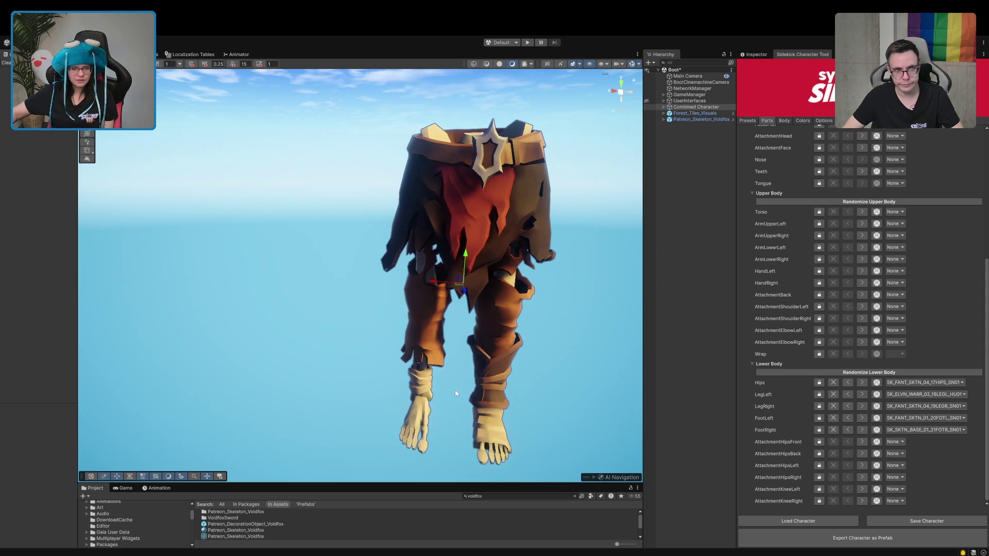
scroll(454, 391, up, 3)
scroll(443, 414, down, 5)
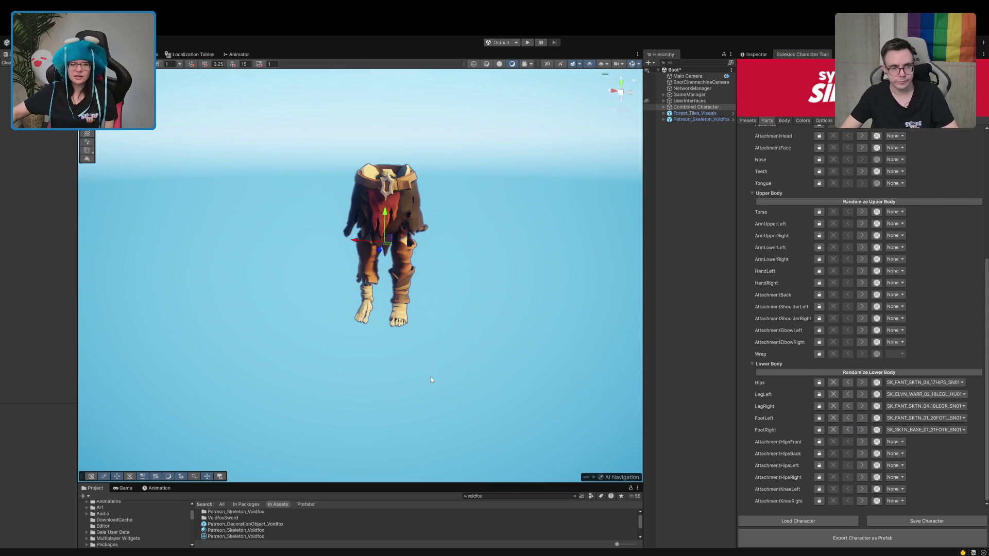
scroll(436, 382, up, 2)
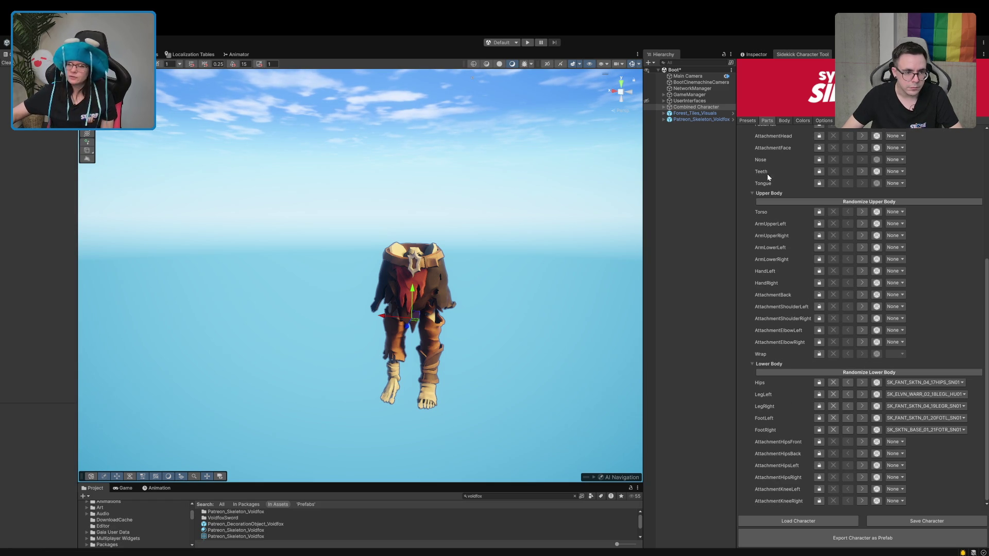
Show colour settings for hips, leg outfits and metal, bone, rope, strap and bandage materials.
click(802, 120)
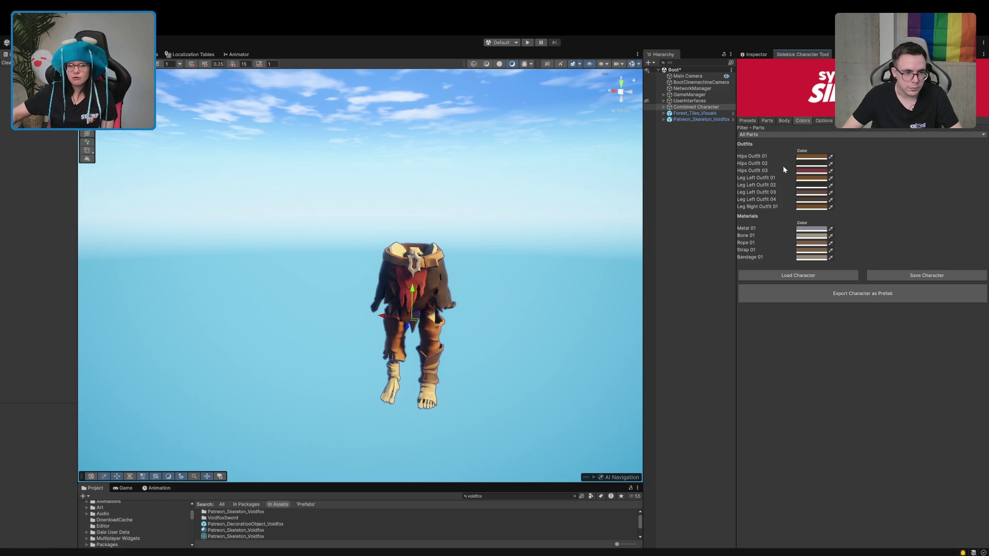
scroll(374, 418, up, 4)
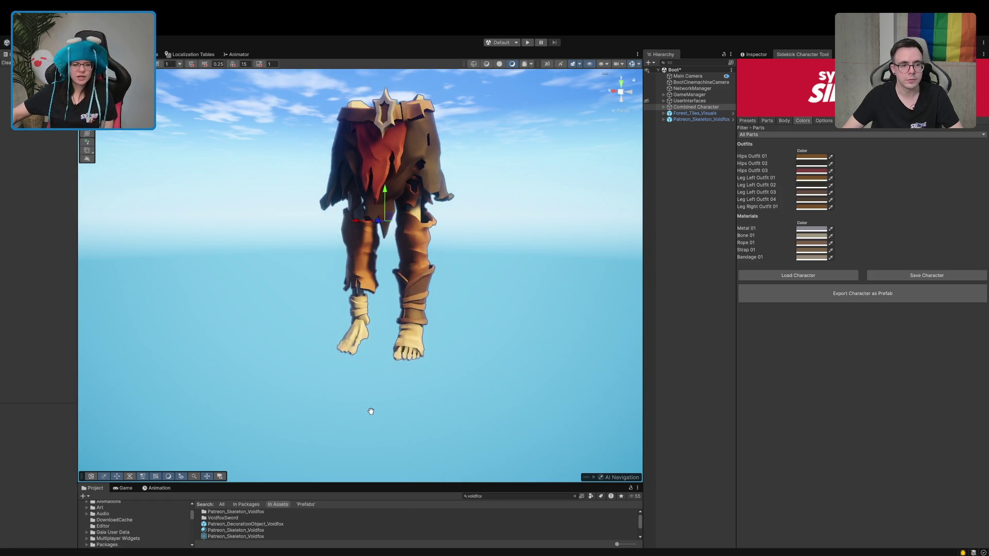
scroll(385, 417, up, 3)
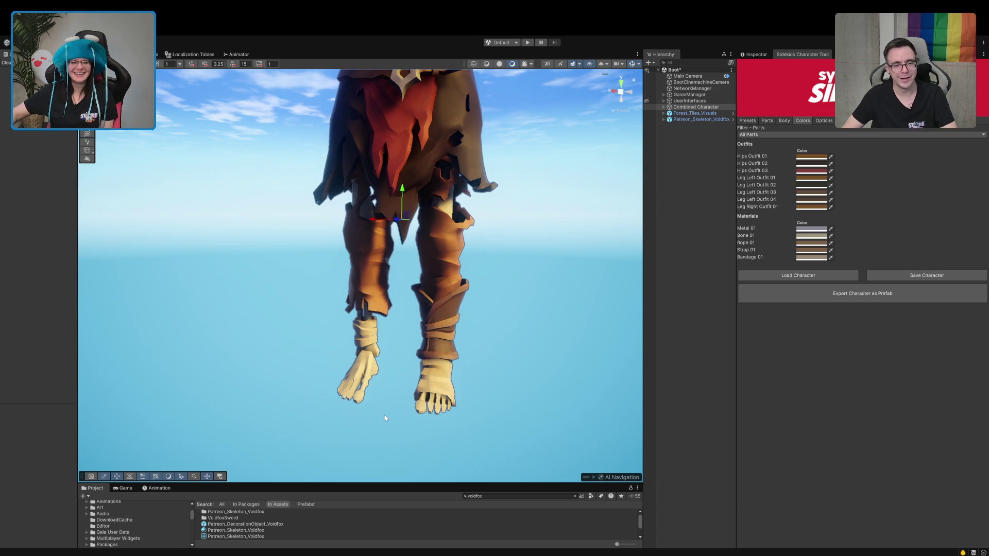
scroll(385, 416, down, 3)
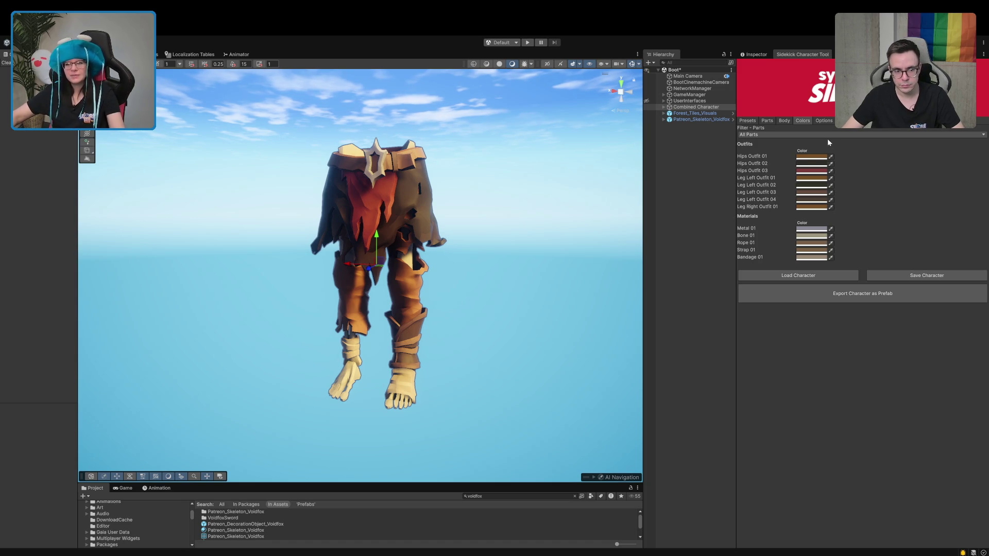
click(830, 158)
click(824, 165)
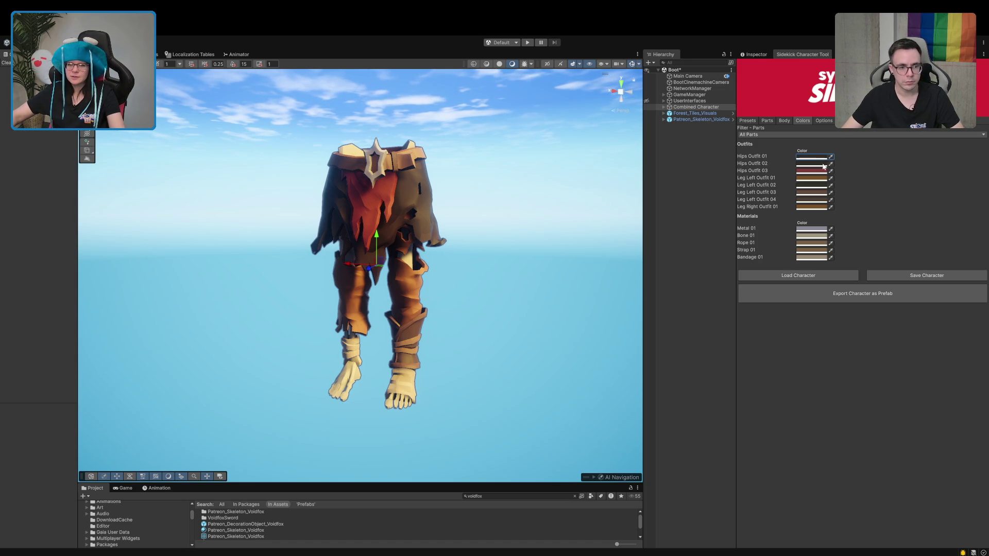
click(823, 167)
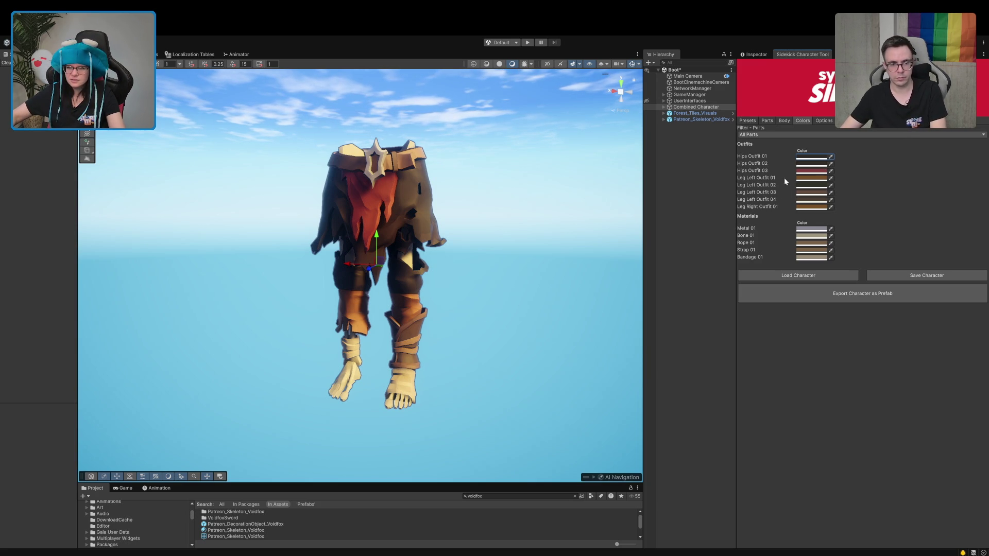
click(830, 177)
click(820, 167)
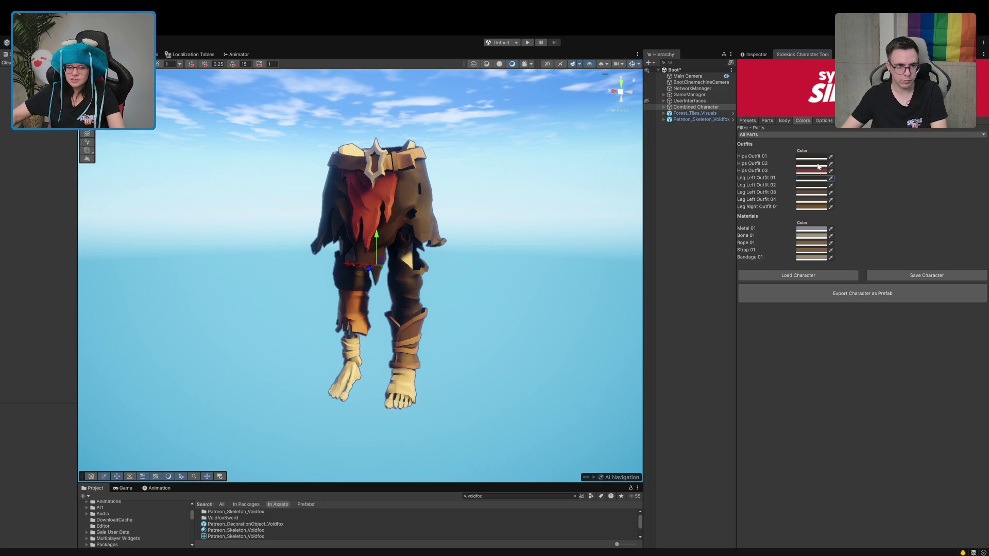
click(831, 208)
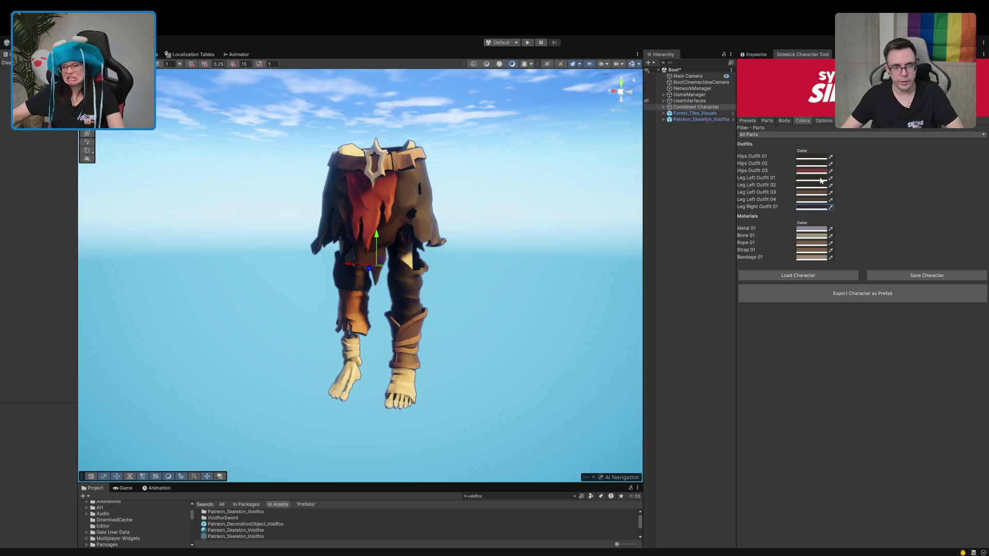
click(821, 180)
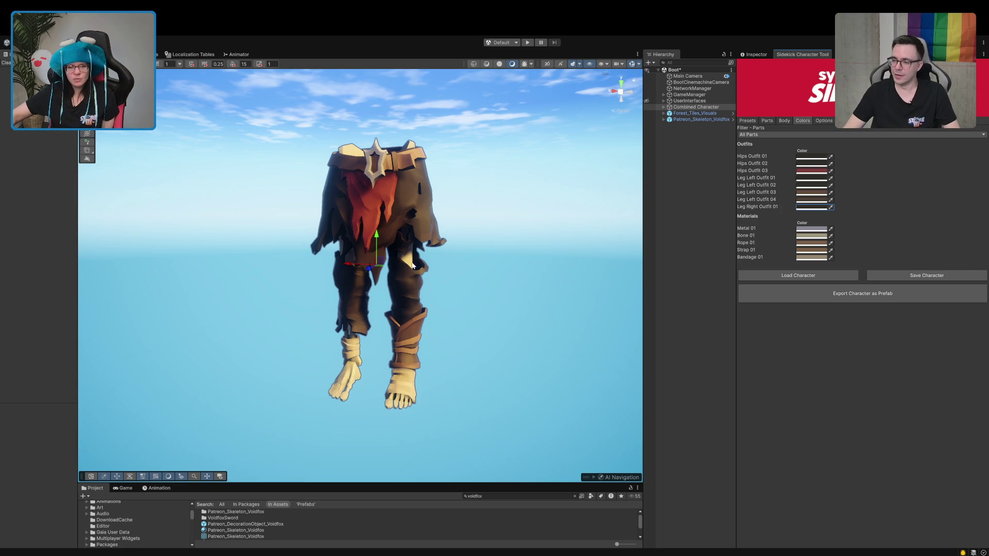
scroll(407, 273, up, 8)
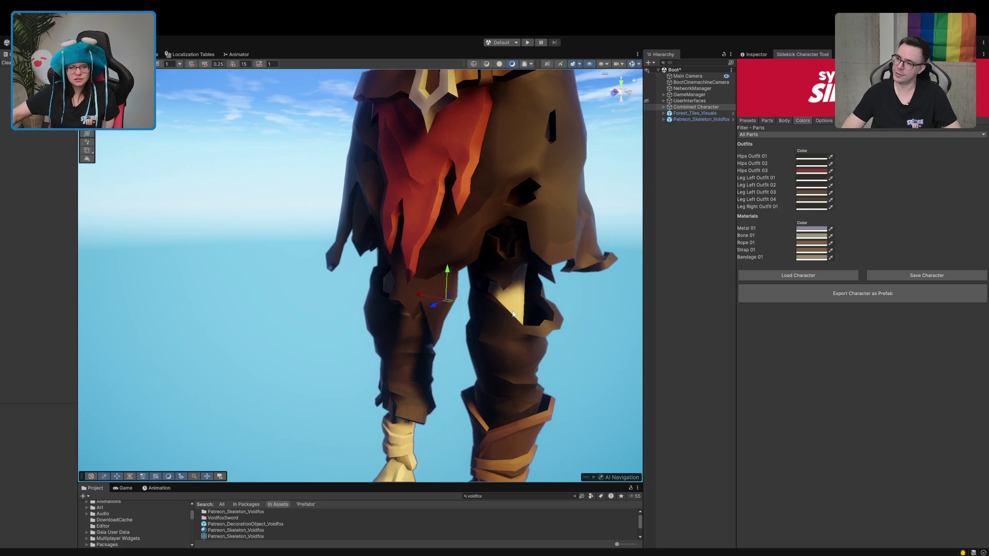
scroll(520, 299, down, 6)
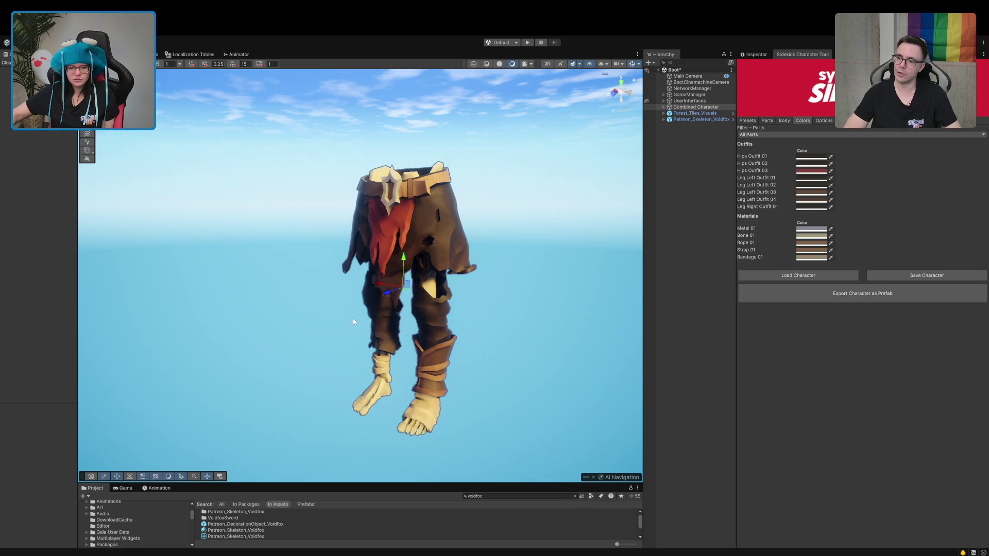
drag(354, 321, 390, 320)
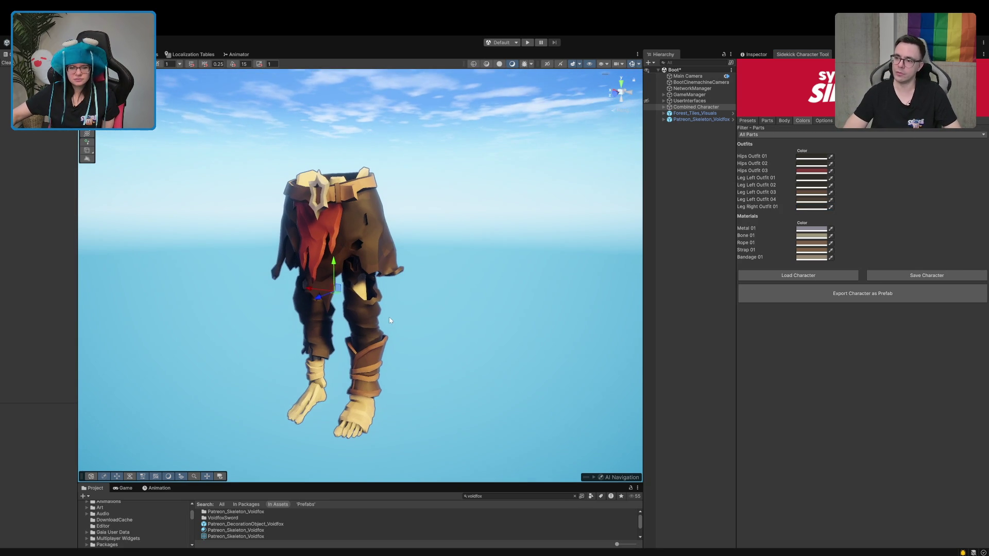
scroll(381, 319, up, 3)
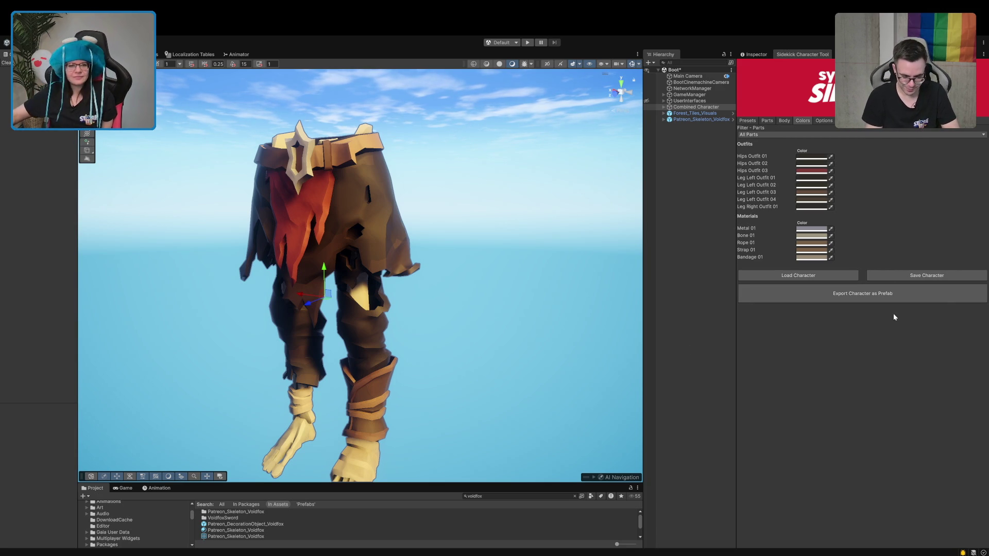
scroll(381, 301, down, 3)
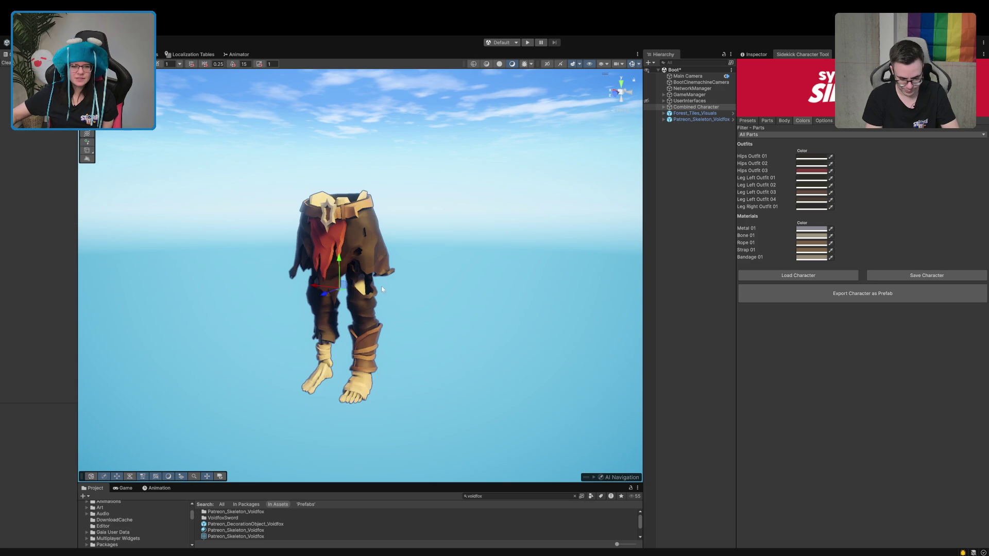
scroll(379, 298, up, 5)
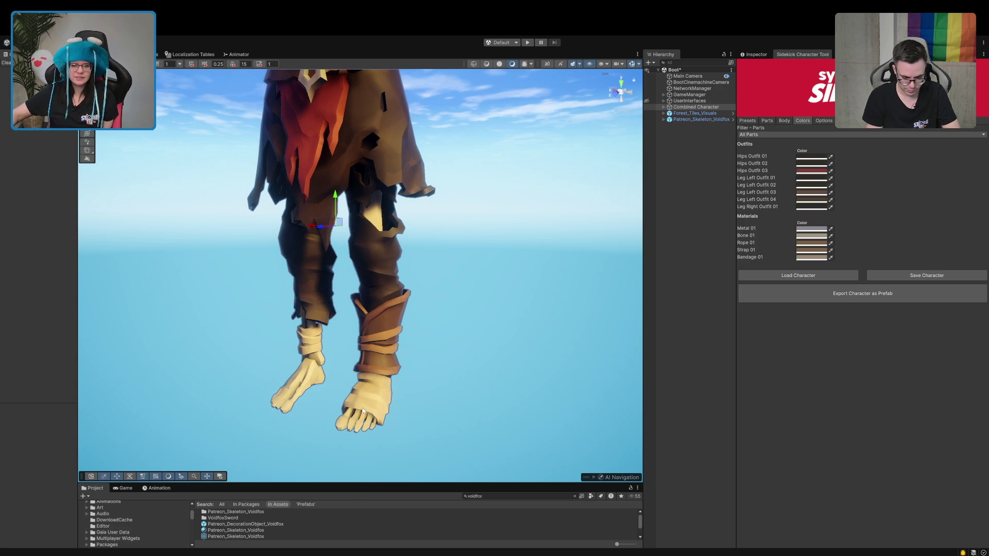
Show the character's Parts list, try another right foot, then restore the bare skeleton right foot.
click(766, 122)
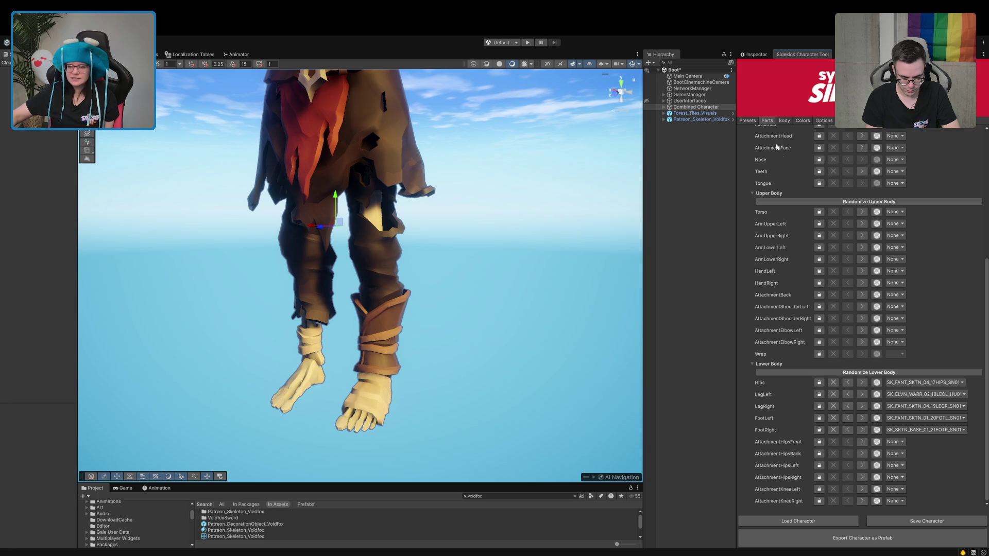
click(863, 430)
click(862, 430)
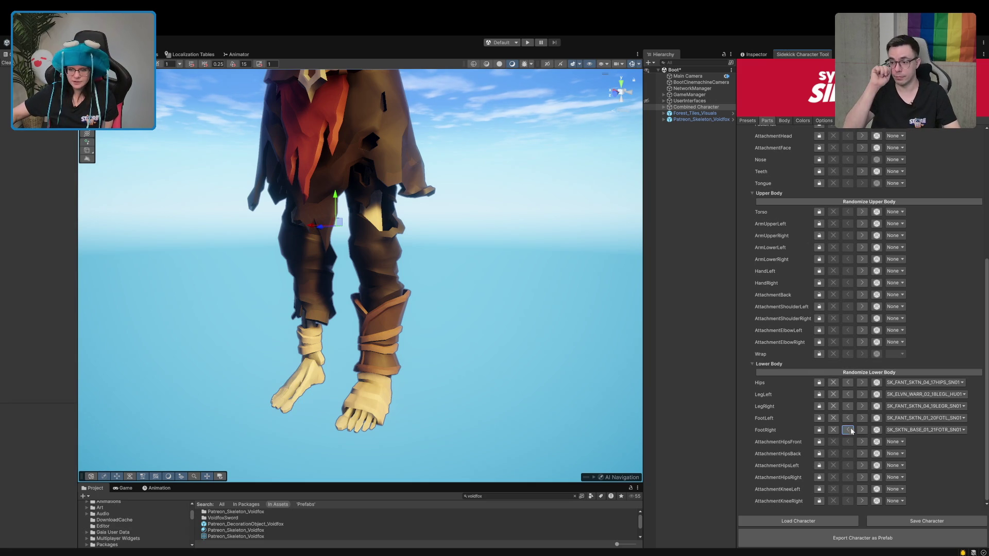
Cycle through the left foot pieces and leave a knight-set boot on the left foot.
click(862, 418)
click(862, 418)
click(862, 418)
click(862, 419)
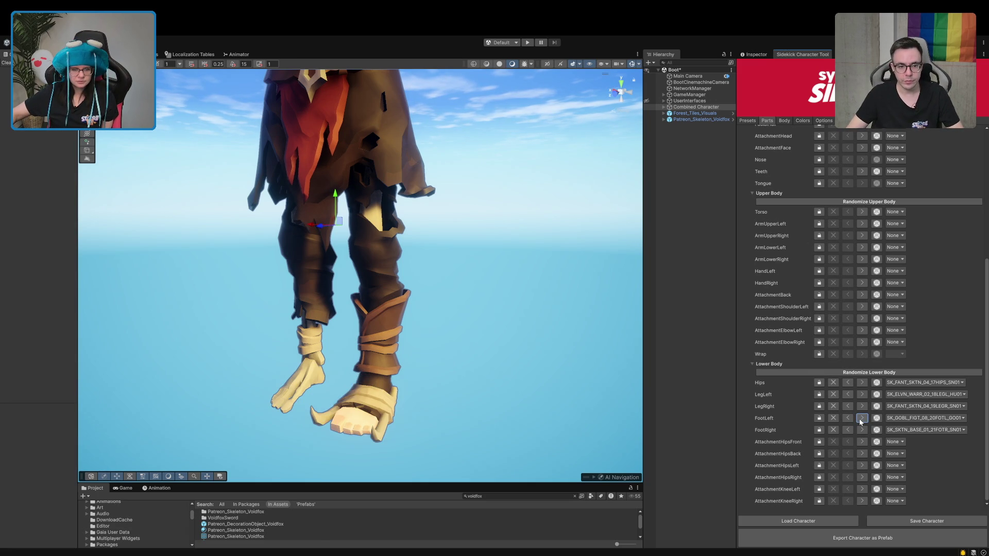
click(861, 418)
click(862, 418)
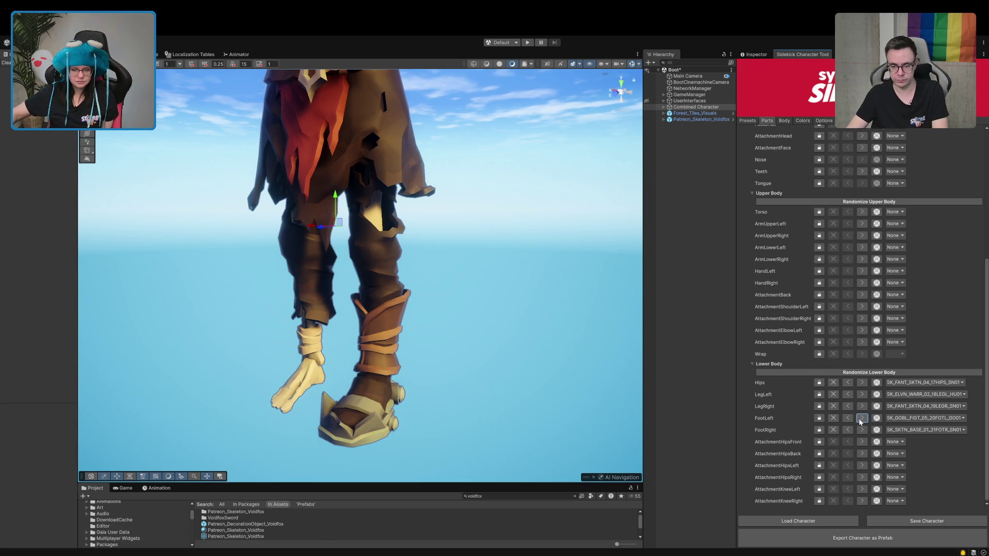
click(848, 419)
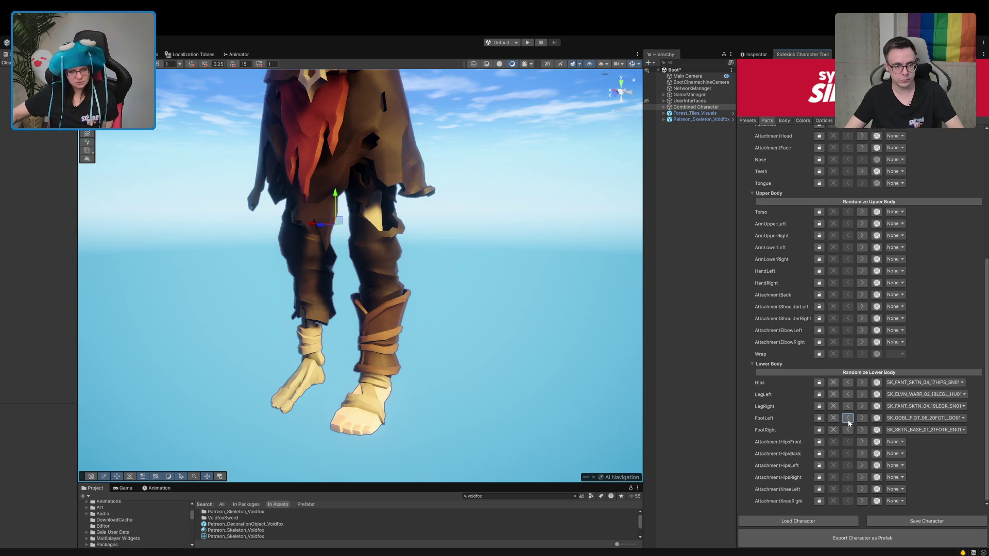
click(848, 419)
click(848, 418)
click(847, 418)
click(847, 418)
click(847, 418)
click(848, 418)
scroll(860, 309, up, 10)
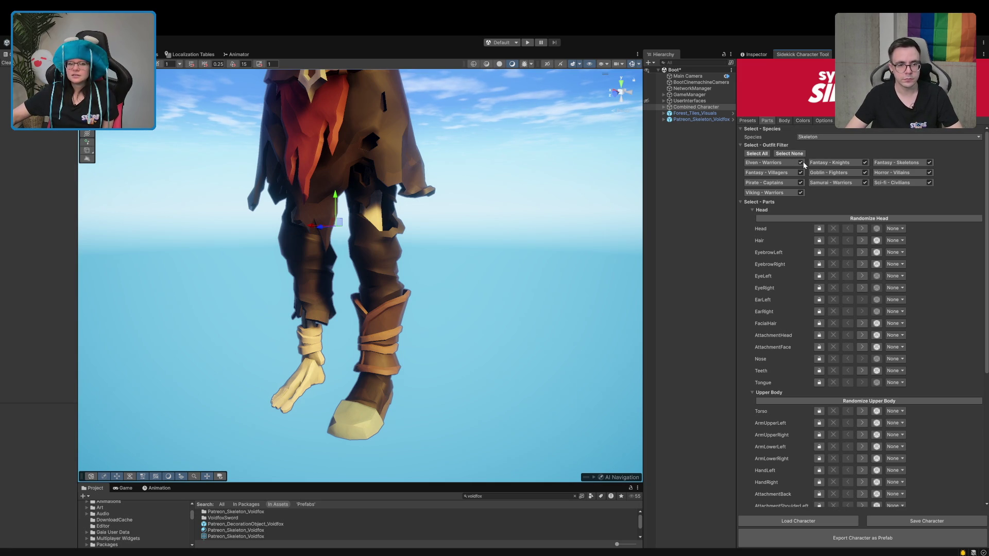
scroll(803, 257, down, 8)
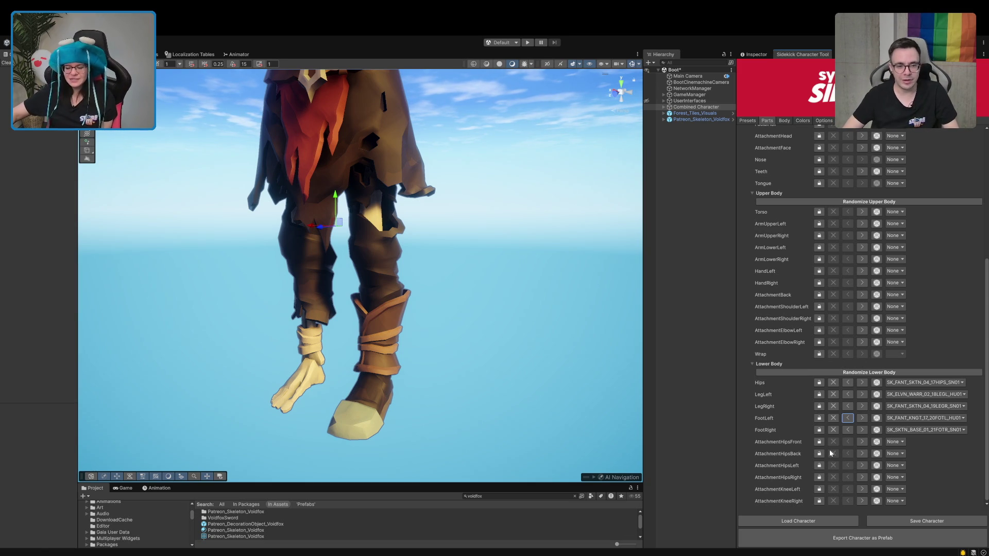
Step the left foot back to the bare skeleton foot SK_SKTN_BASE_01_20FOTL_SN01.
click(847, 418)
click(847, 418)
click(847, 418)
click(847, 418)
click(847, 418)
click(847, 418)
click(847, 418)
click(862, 419)
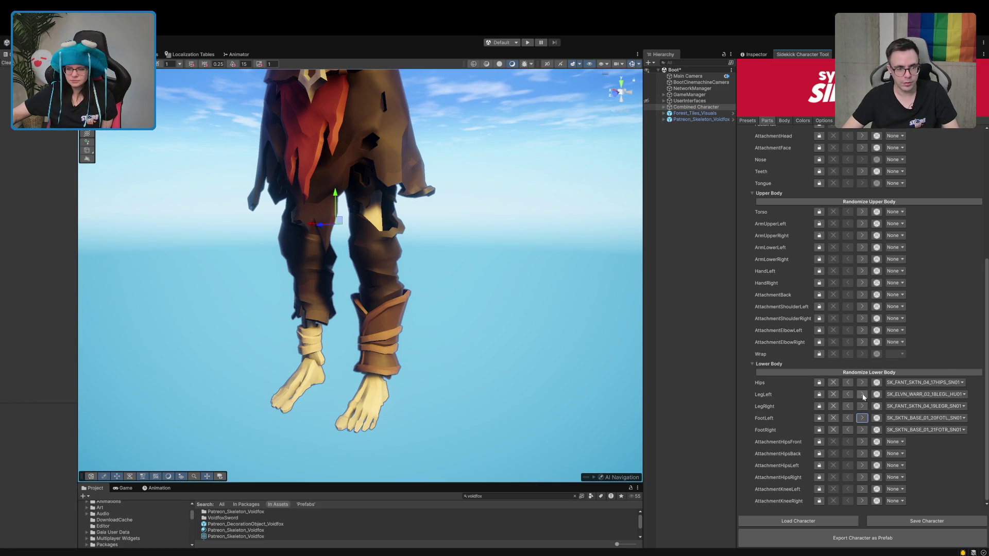
Change the left leg to the bare skeleton leg SK_SKTN_BASE_01_18LEGL_SN01.
click(862, 394)
click(850, 394)
click(850, 395)
scroll(384, 333, down, 3)
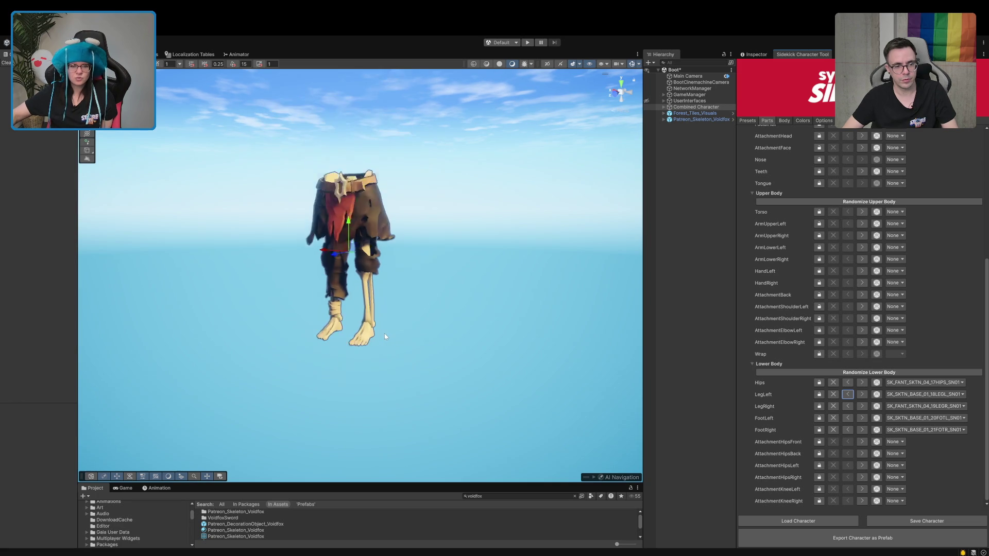
scroll(383, 333, up, 3)
scroll(351, 304, up, 3)
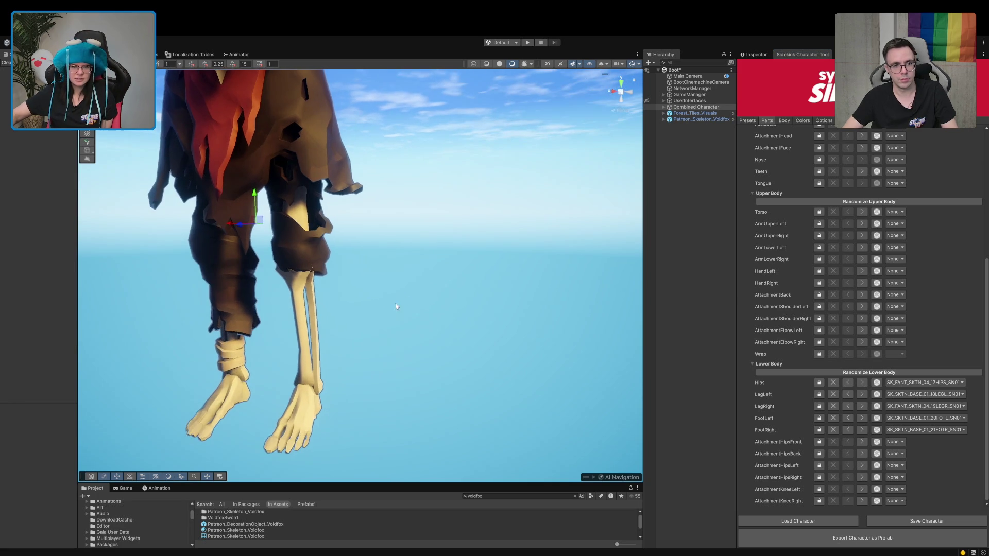
scroll(406, 321, down, 3)
scroll(404, 329, up, 3)
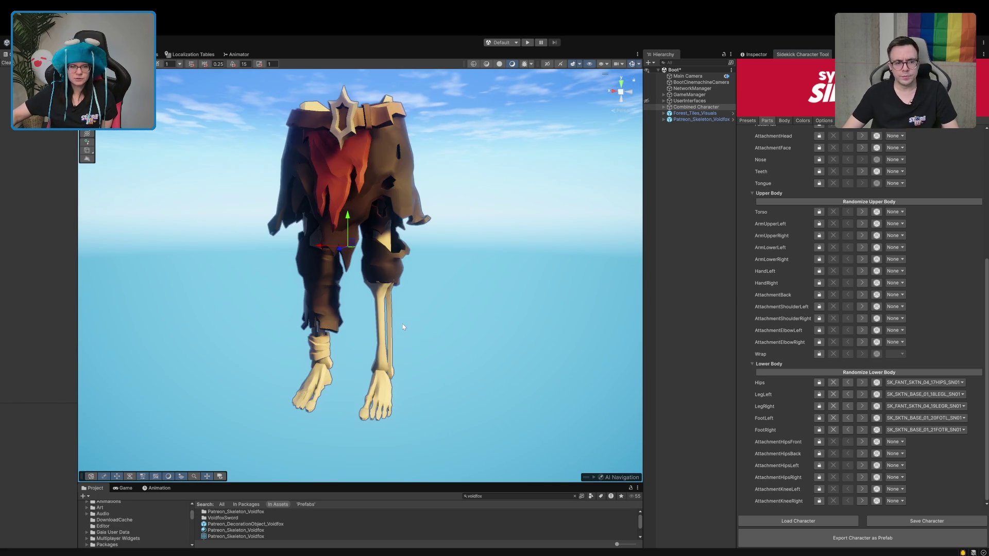
scroll(404, 332, down, 1)
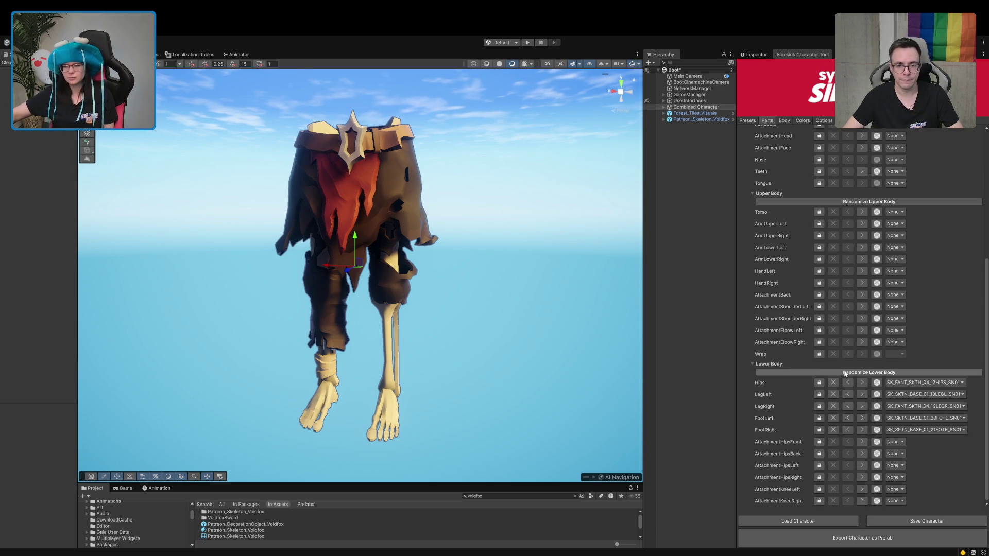
Cycle through the available hip pieces on the skeleton.
click(860, 382)
click(860, 383)
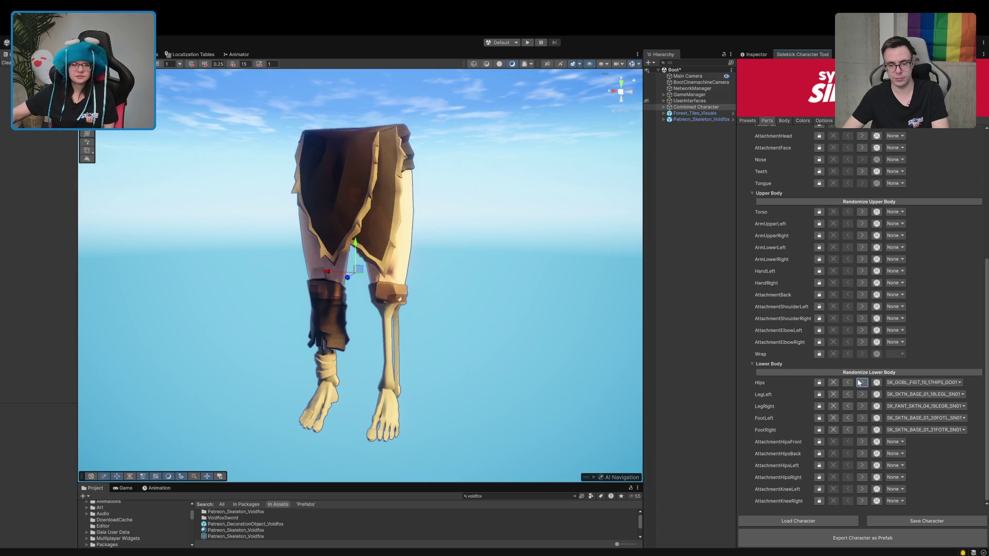
click(860, 382)
click(860, 382)
click(860, 382)
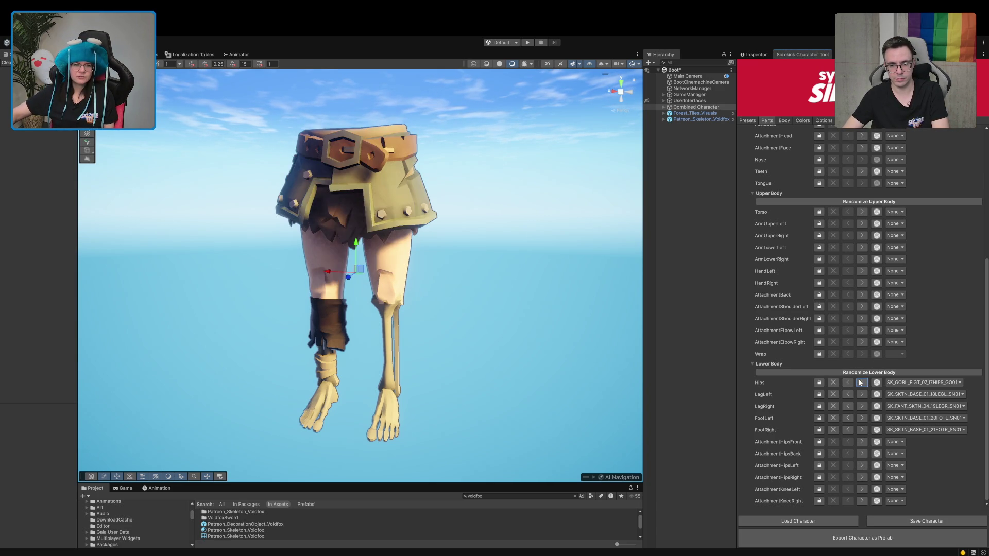
click(860, 382)
click(860, 383)
click(860, 383)
click(861, 382)
click(860, 382)
scroll(868, 340, up, 4)
scroll(868, 338, up, 4)
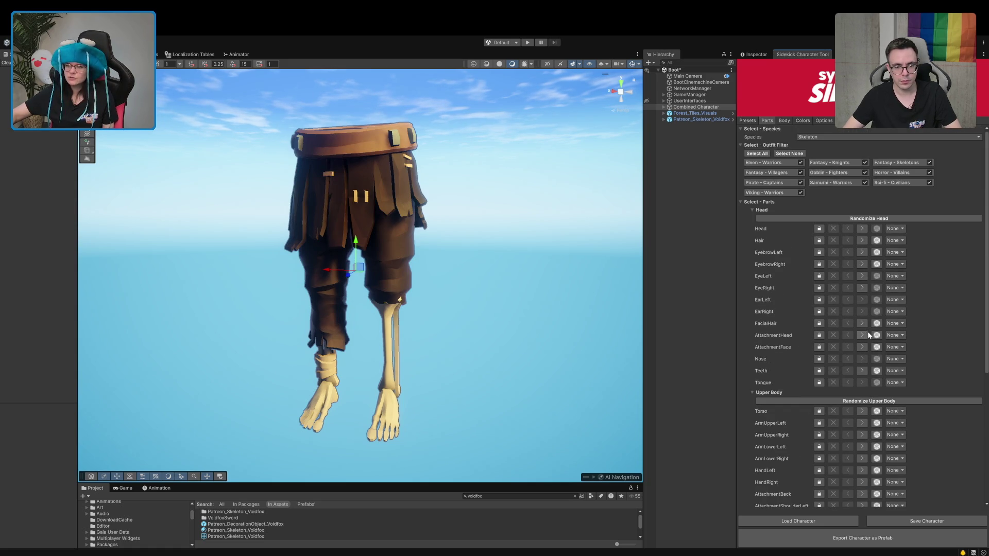
Clear all outfit filter categories and include only Fantasy - Villagers.
click(789, 153)
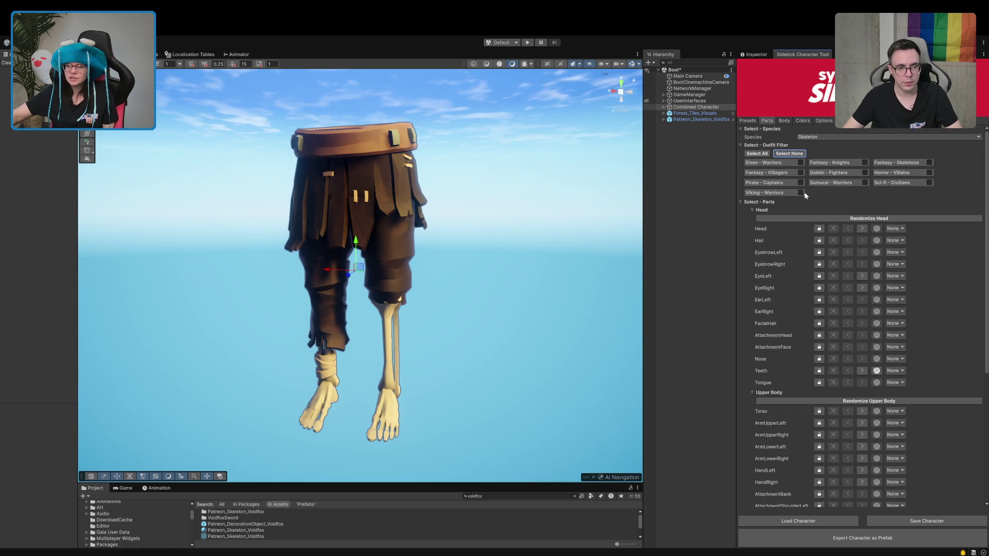
click(801, 172)
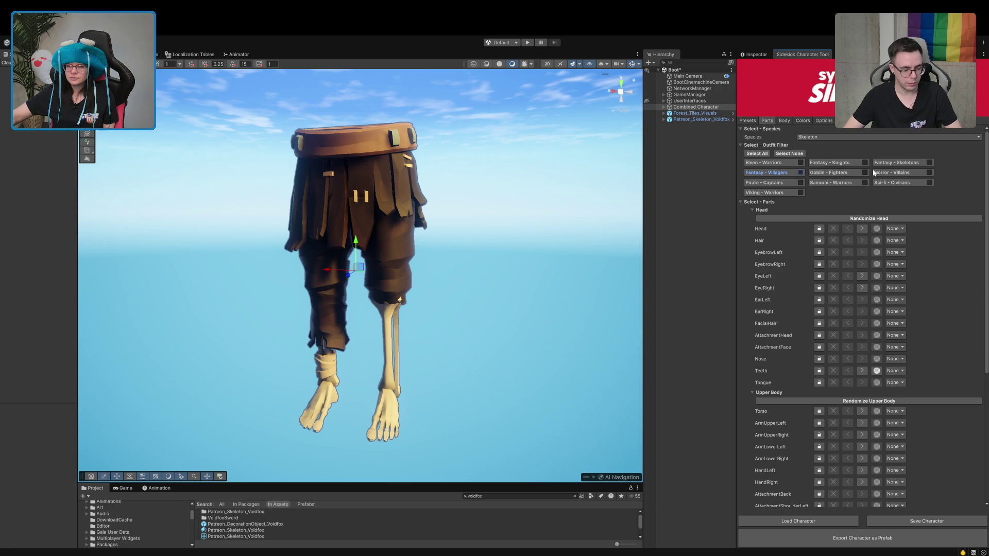
scroll(867, 297, down, 5)
scroll(867, 296, down, 5)
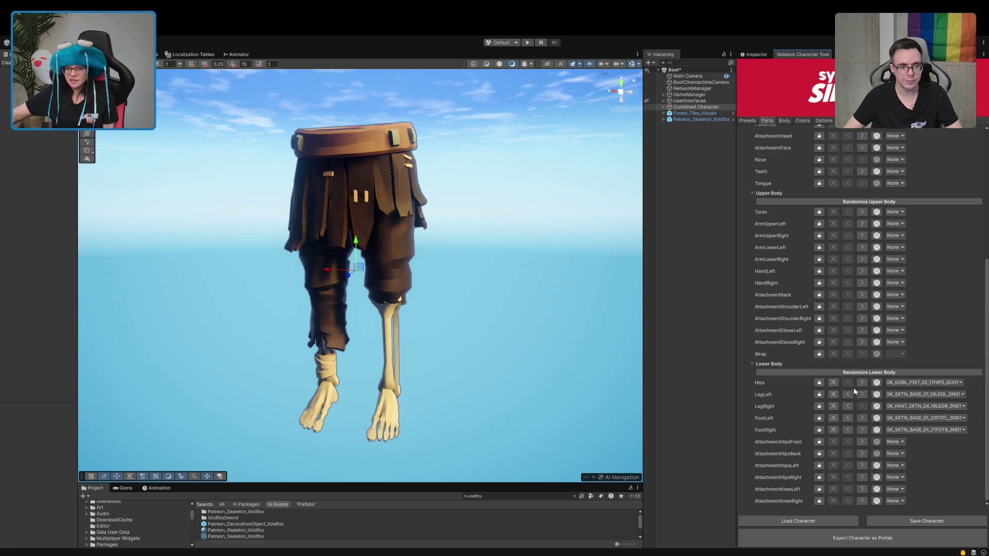
Try the filtered hip pieces and keep the red-cloth SK_FANT_SKTN_04_17HIPS_SN01 hips.
click(861, 383)
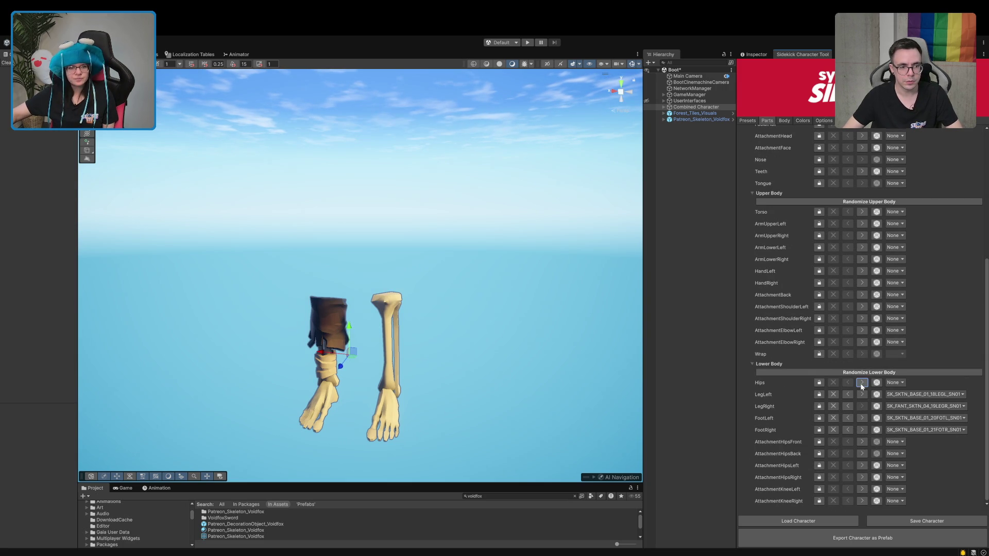
click(862, 383)
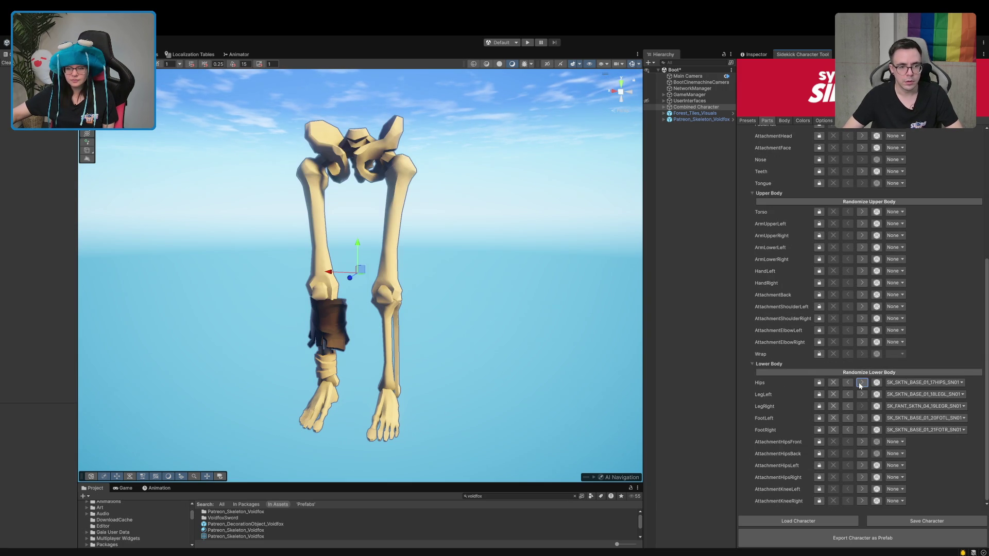
click(861, 383)
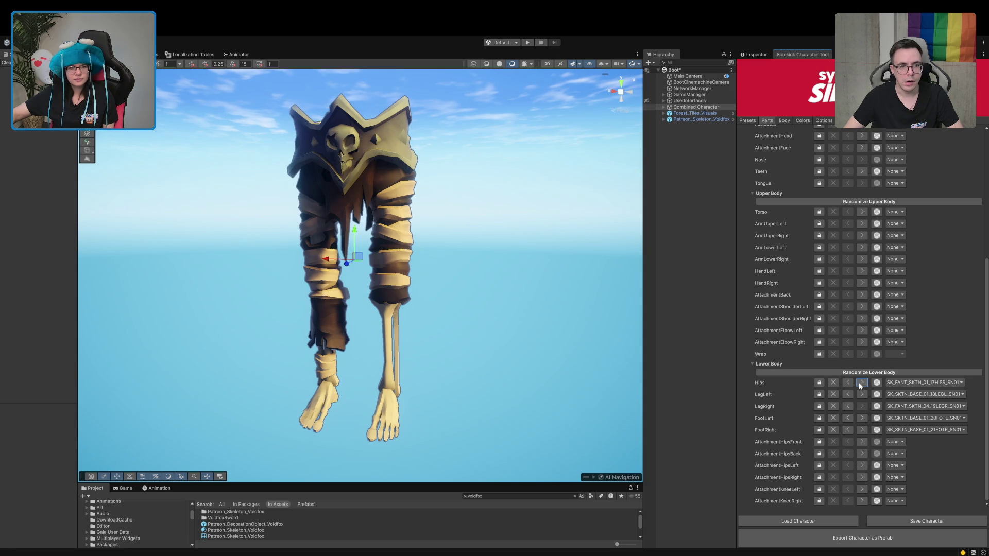
click(862, 383)
click(861, 382)
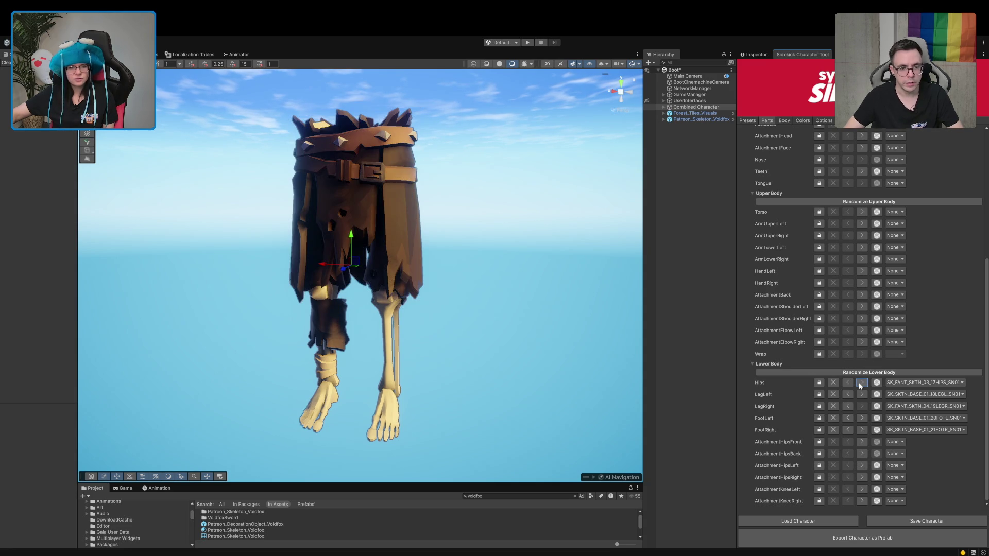
click(861, 383)
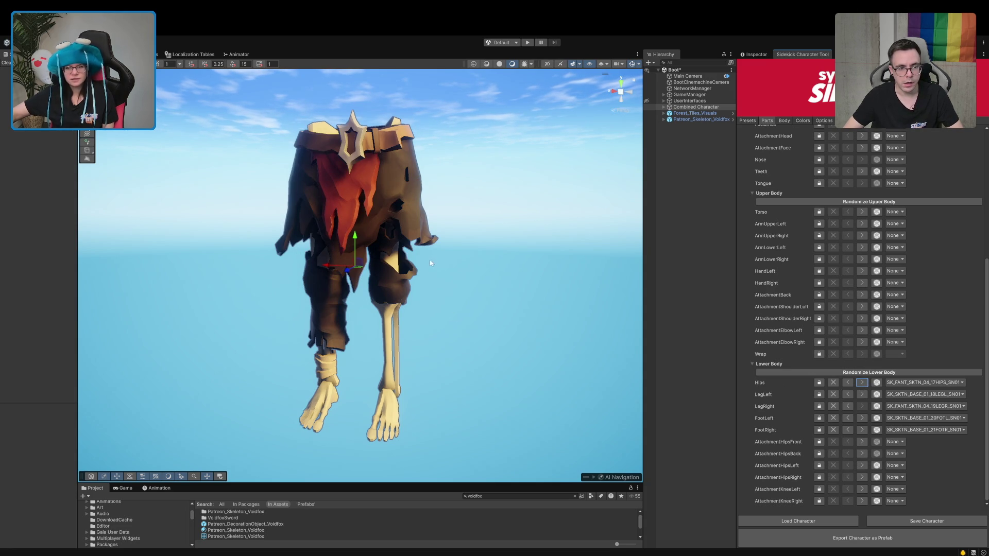
click(861, 382)
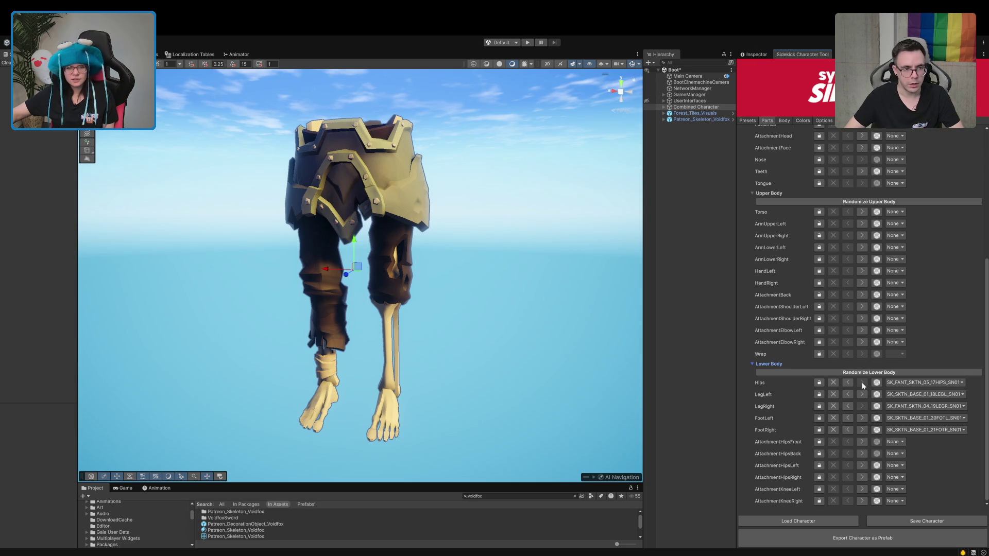
click(849, 383)
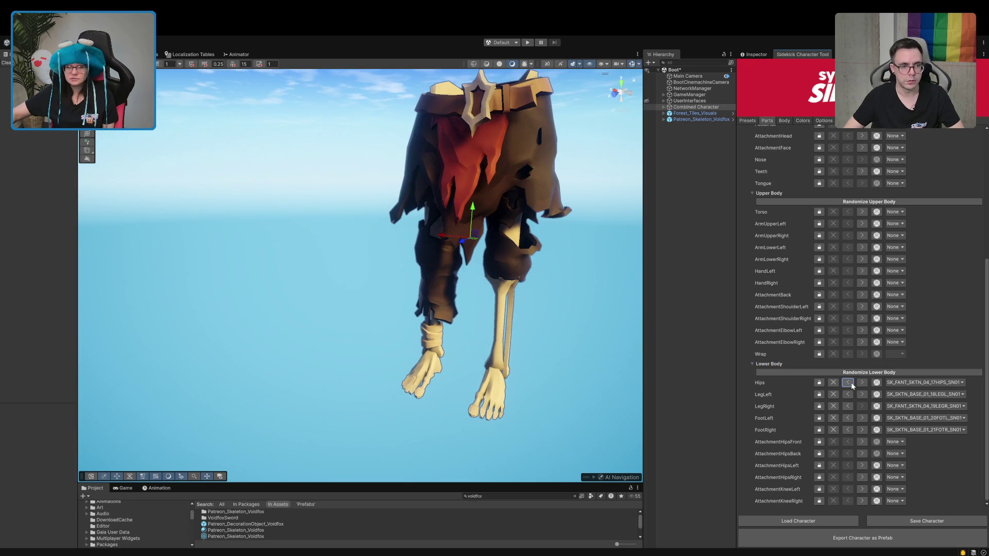
mouse_move(496, 248)
mouse_down()
mouse_move(439, 238)
mouse_move(410, 264)
mouse_move(447, 255)
mouse_up()
scroll(447, 255, down, 2)
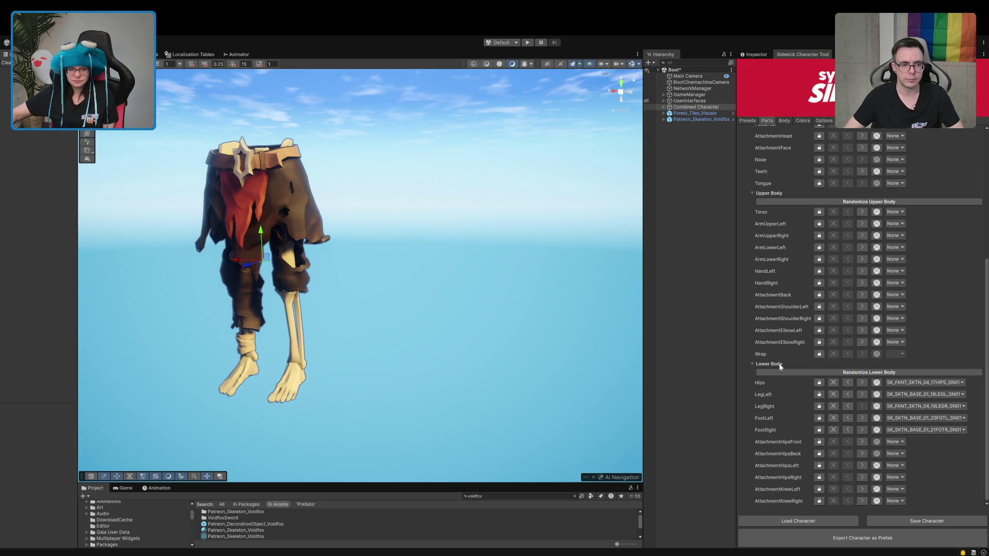
Keep the bare left foot, make the right leg bare SK_SKTN_BASE_01_18LEGR_SN01, and enlarge the Project panel.
click(848, 418)
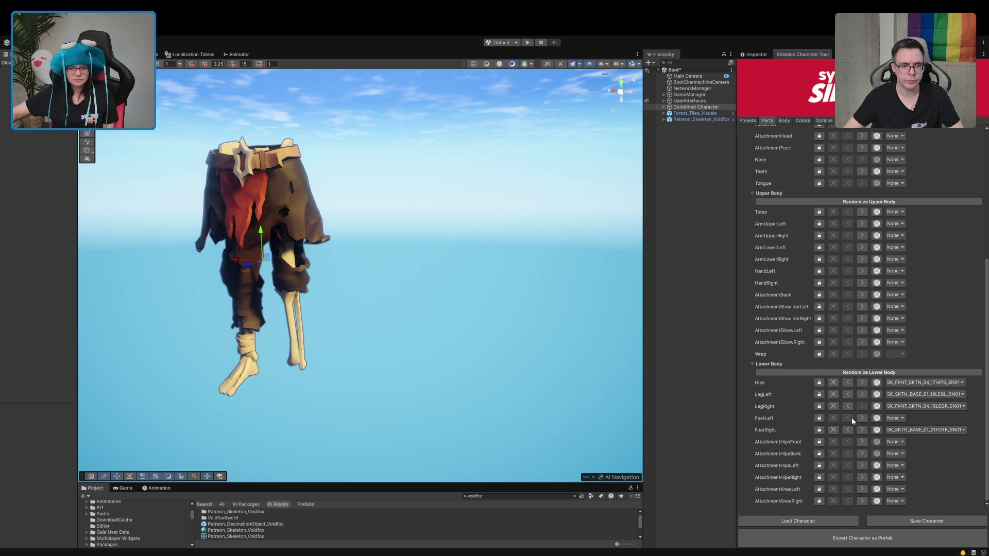
click(860, 420)
click(847, 406)
click(847, 405)
click(847, 406)
click(847, 406)
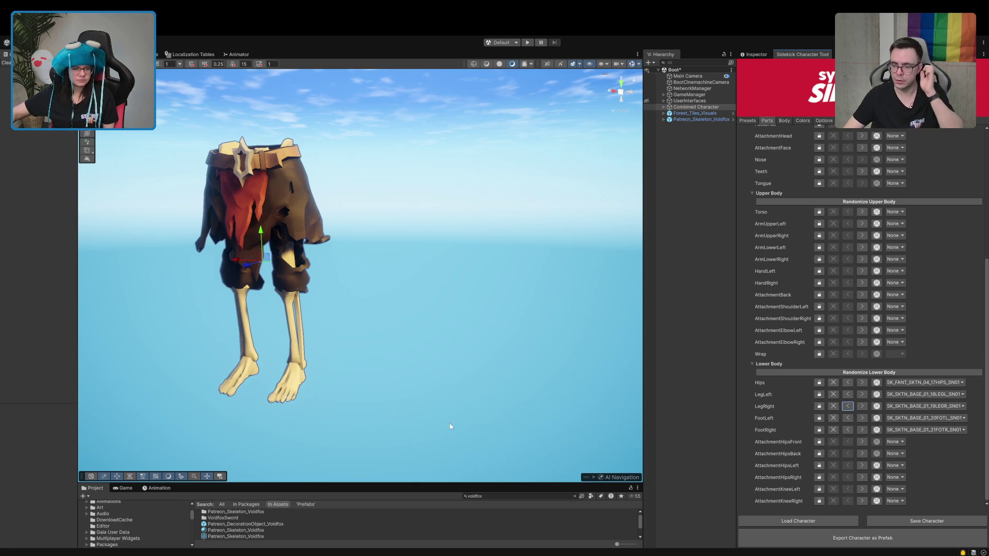
drag(382, 493, 404, 348)
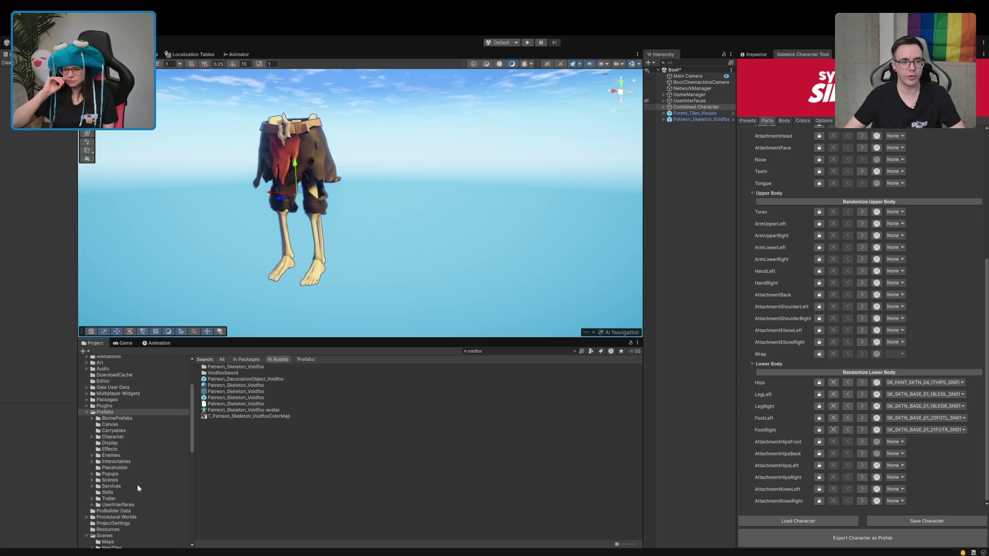
Bring the skeleton closer into view and clear the voidfox asset search.
scroll(213, 196, up, 5)
scroll(213, 196, down, 3)
drag(213, 196, 227, 196)
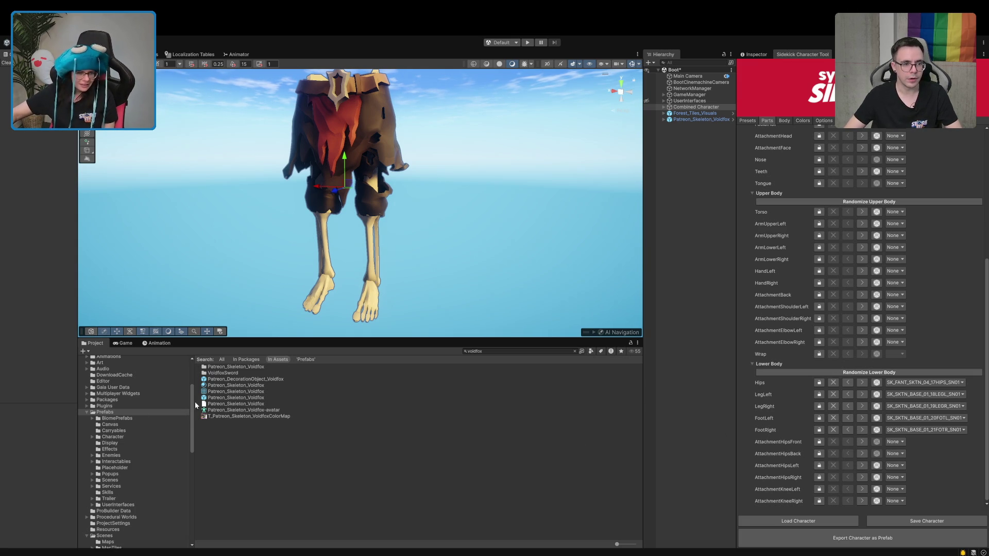
click(575, 351)
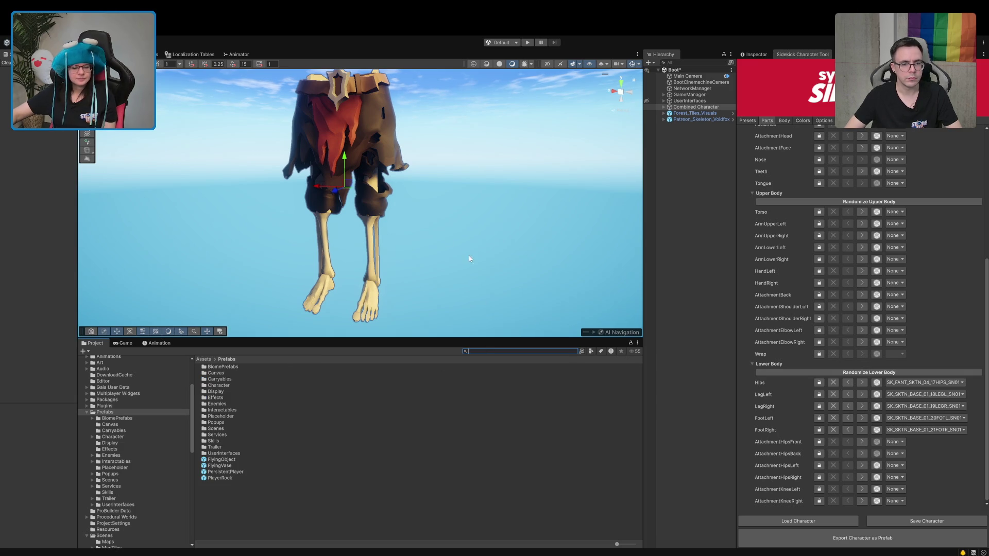
Put the wrapped cloth pants SK_FANT_SKTN_04_18LEGR_SN01 on the right leg and show the Colors tab.
mouse_move(418, 229)
mouse_down()
mouse_move(413, 216)
mouse_move(440, 252)
mouse_up()
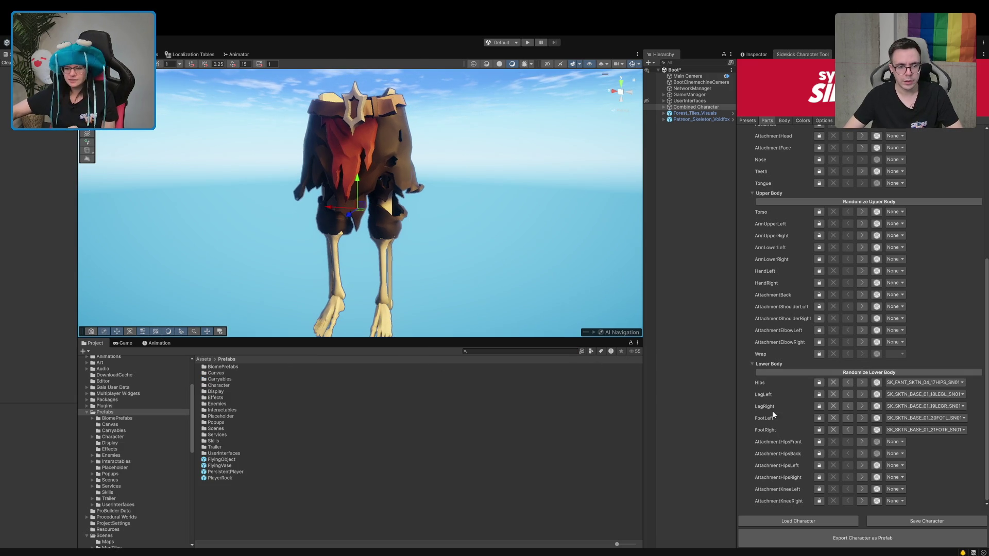
click(862, 407)
click(862, 406)
click(862, 406)
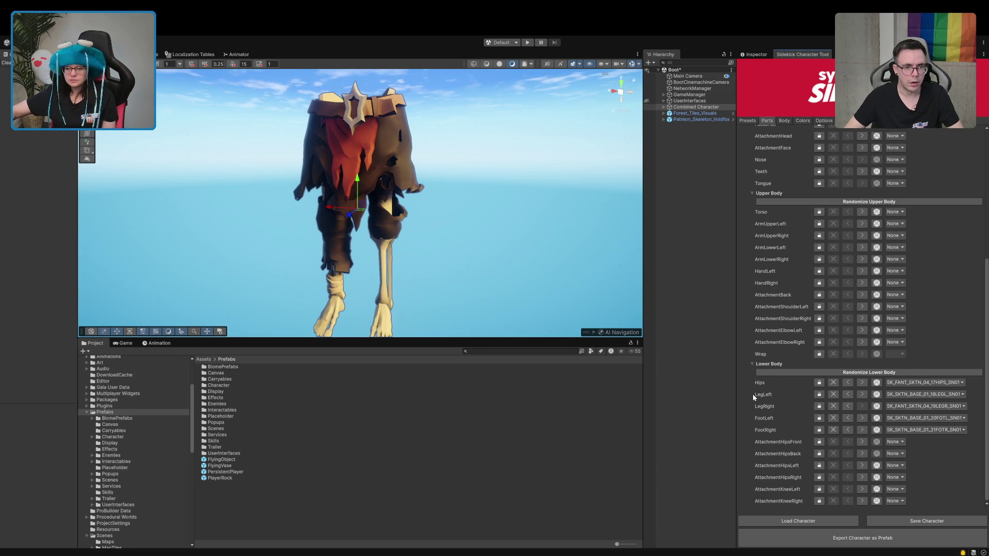
click(802, 121)
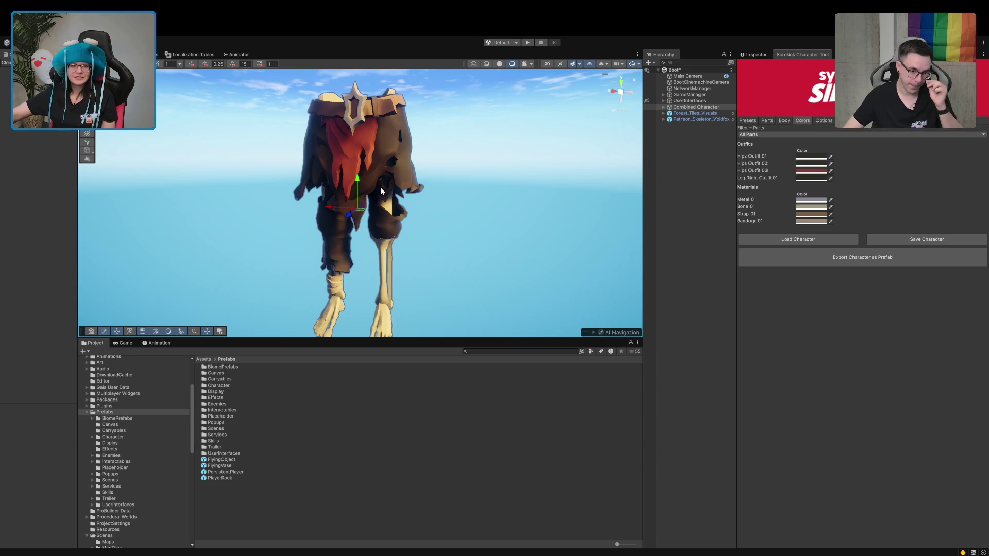
Change the red Hips Outfit 03 cloth to brown.
scroll(381, 197, up, 5)
drag(412, 209, 447, 311)
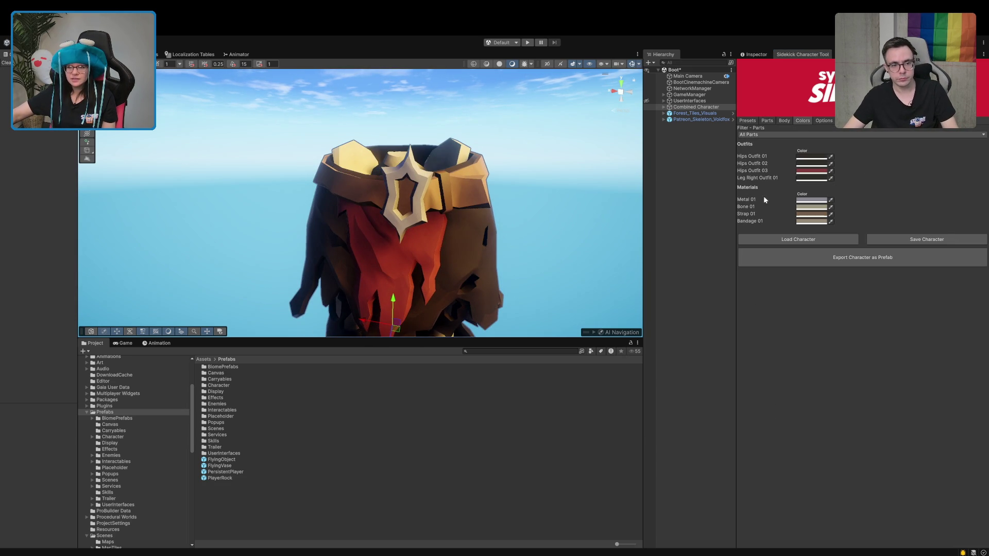
click(811, 171)
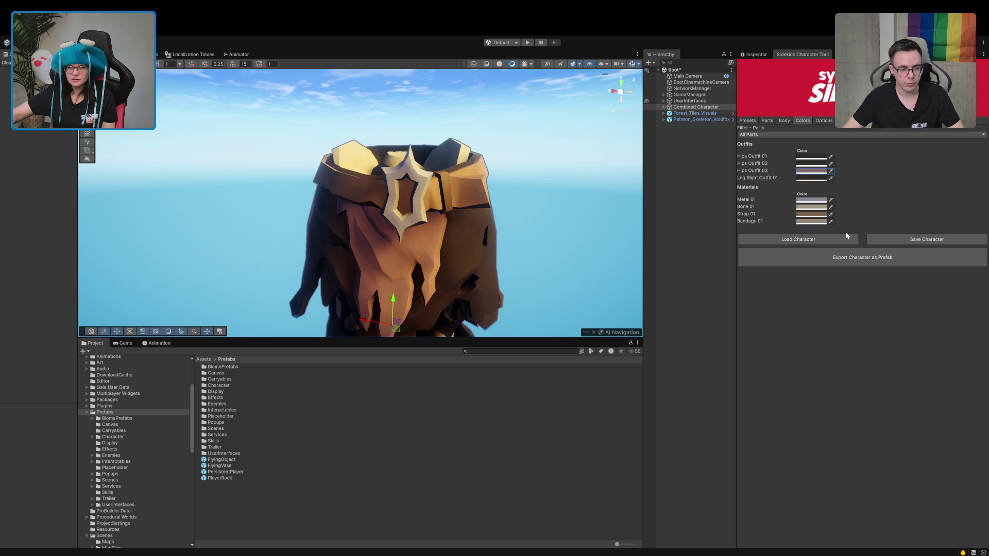
mouse_move(407, 232)
mouse_down()
mouse_move(397, 214)
mouse_move(408, 239)
mouse_up()
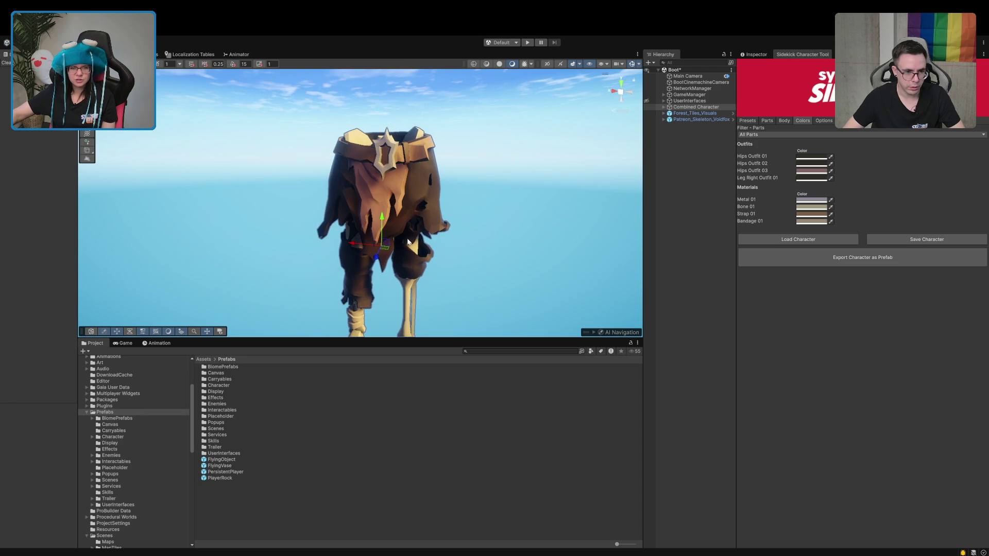
Set Leg Right Outfit 01 to dark grey and turn the Hips Outfit 02 cloth tan.
click(831, 177)
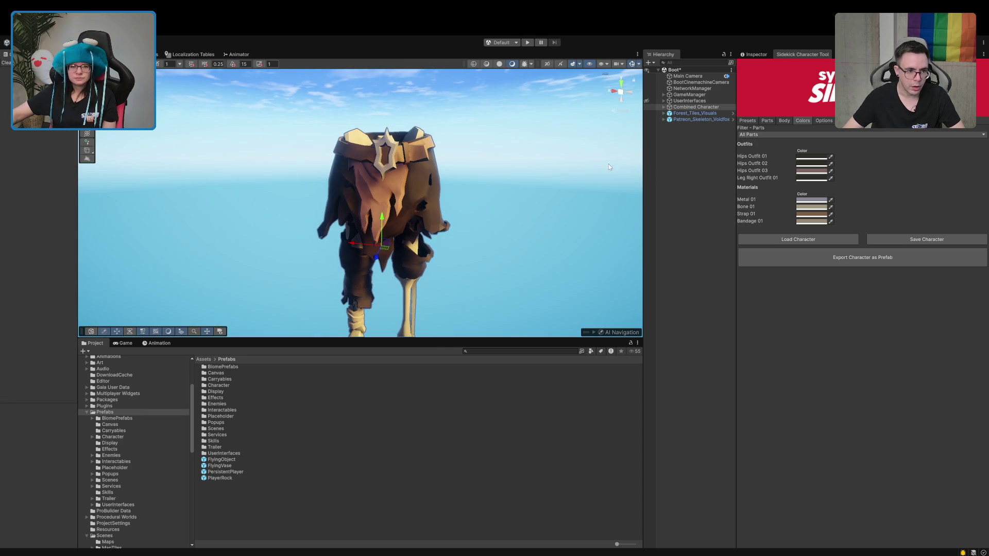
click(854, 164)
click(831, 178)
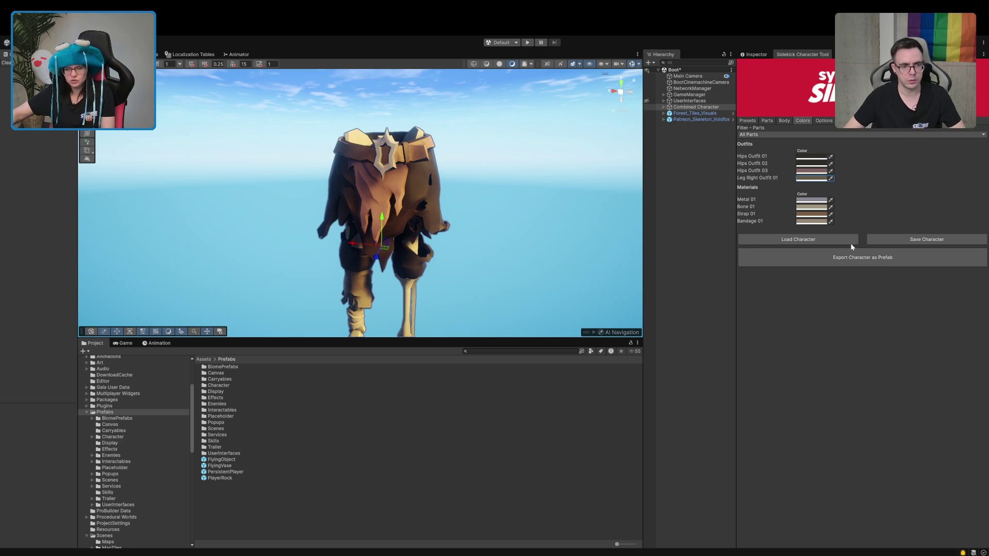
click(851, 243)
click(831, 164)
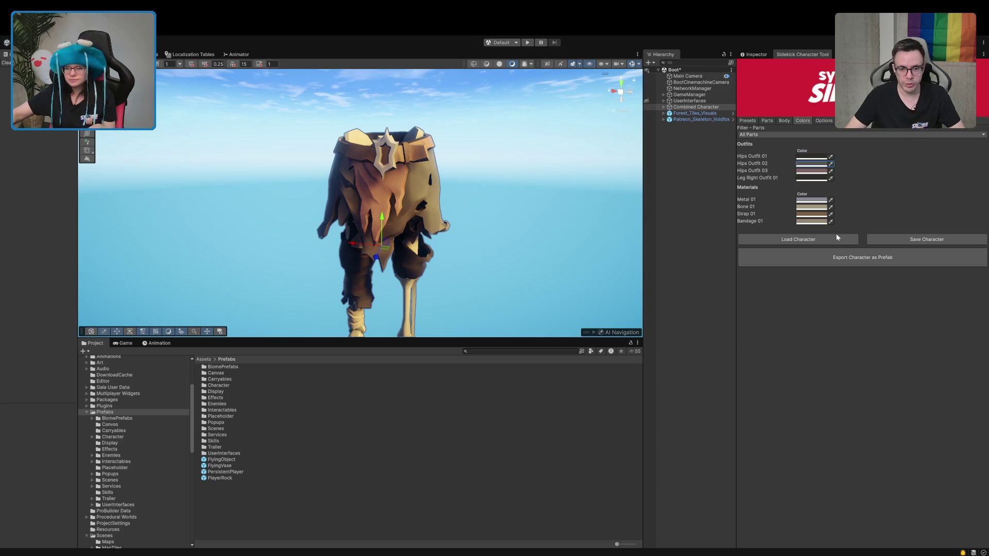
click(751, 437)
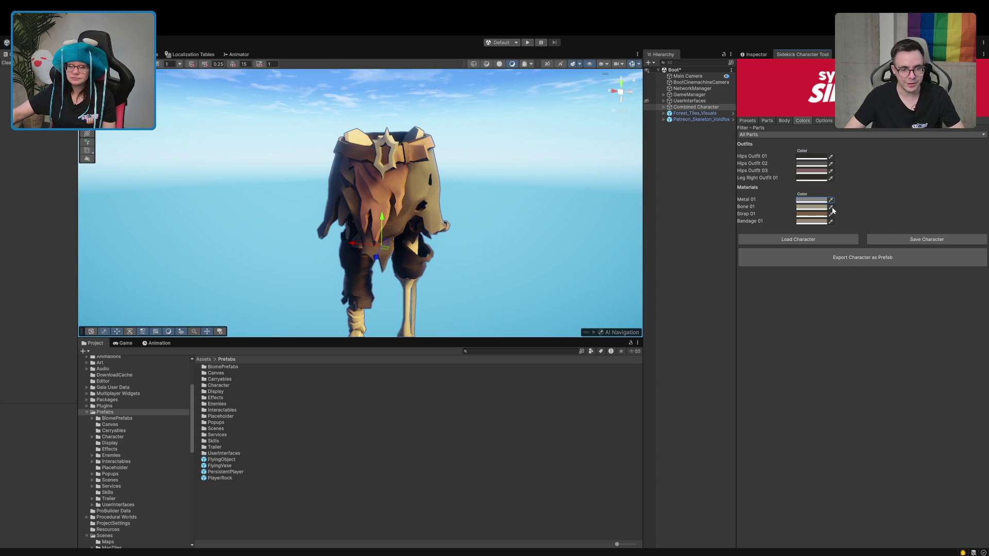
Look under the hips and belt, then change the Strap 01 colour.
drag(412, 180, 421, 208)
scroll(463, 213, up, 5)
scroll(493, 222, down, 3)
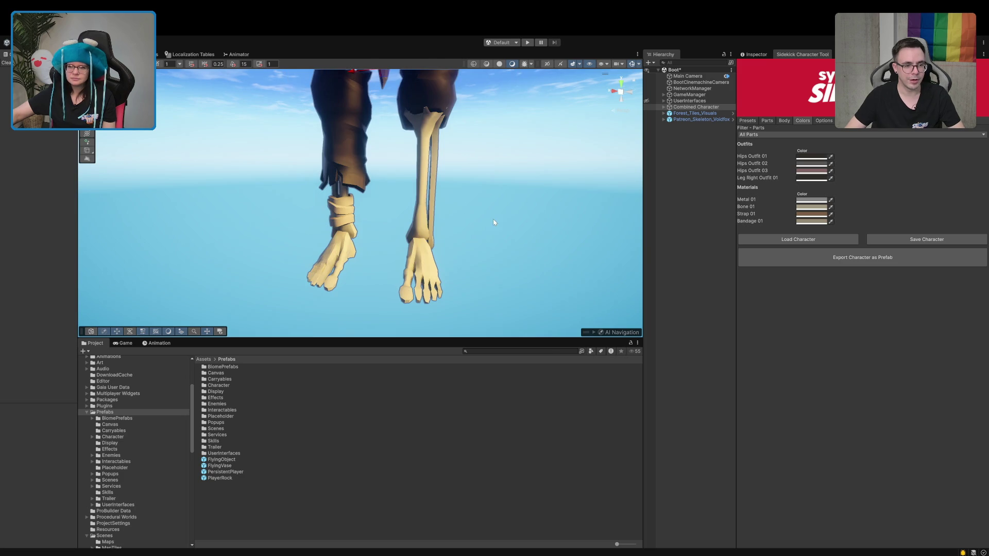
drag(453, 187, 441, 175)
scroll(440, 178, up, 3)
scroll(440, 178, down, 3)
click(800, 216)
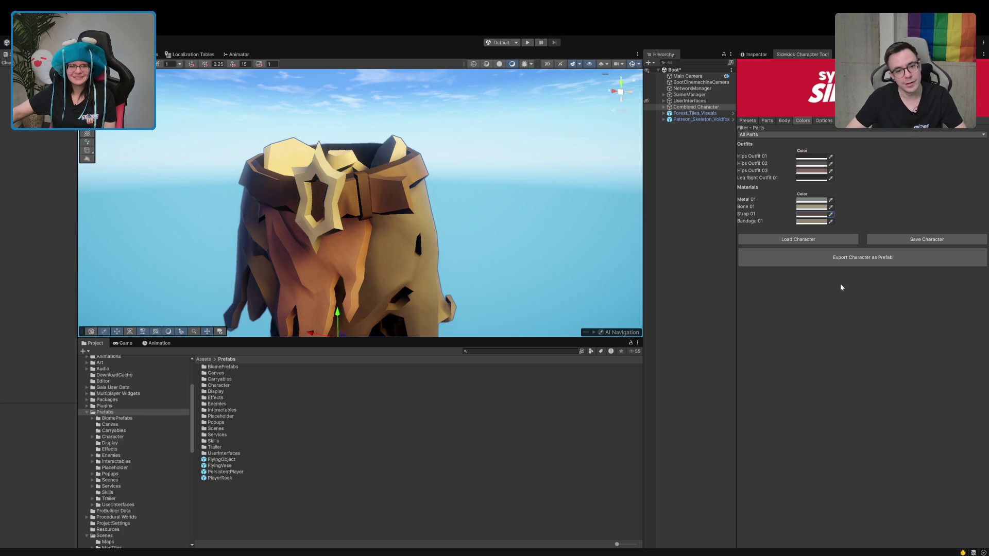
click(778, 320)
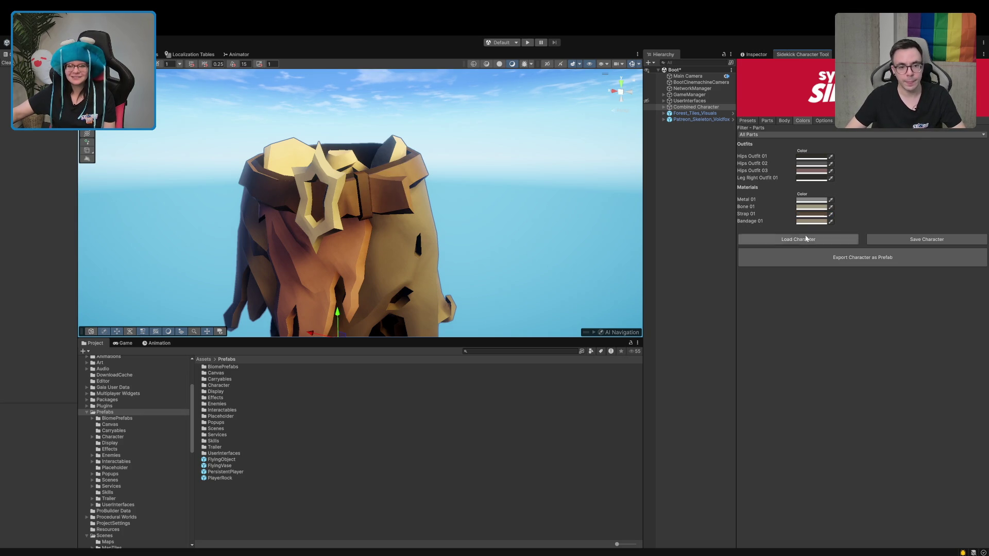
Brighten the Bone 01 colour and frame the whole combined character.
scroll(417, 215, down, 5)
scroll(417, 215, up, 10)
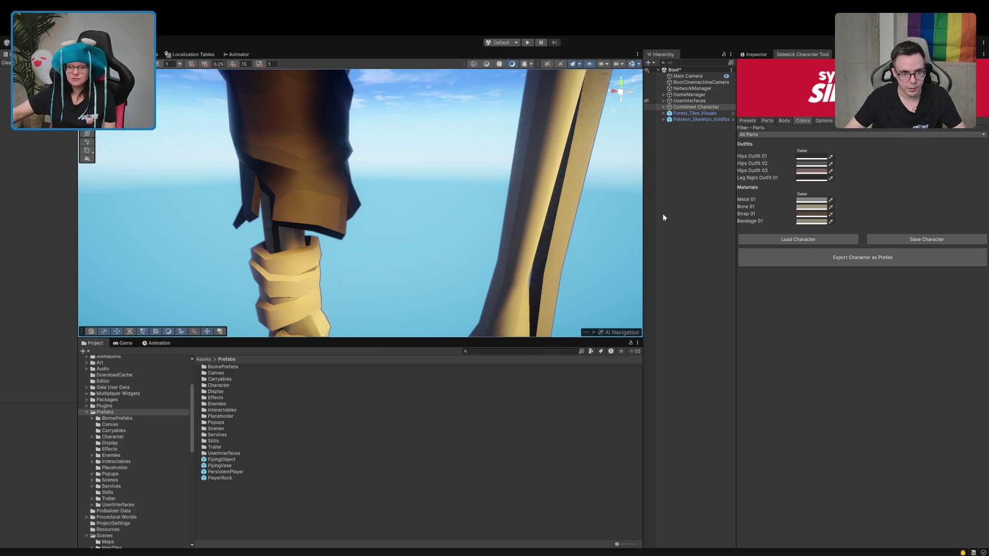
scroll(463, 261, down, 3)
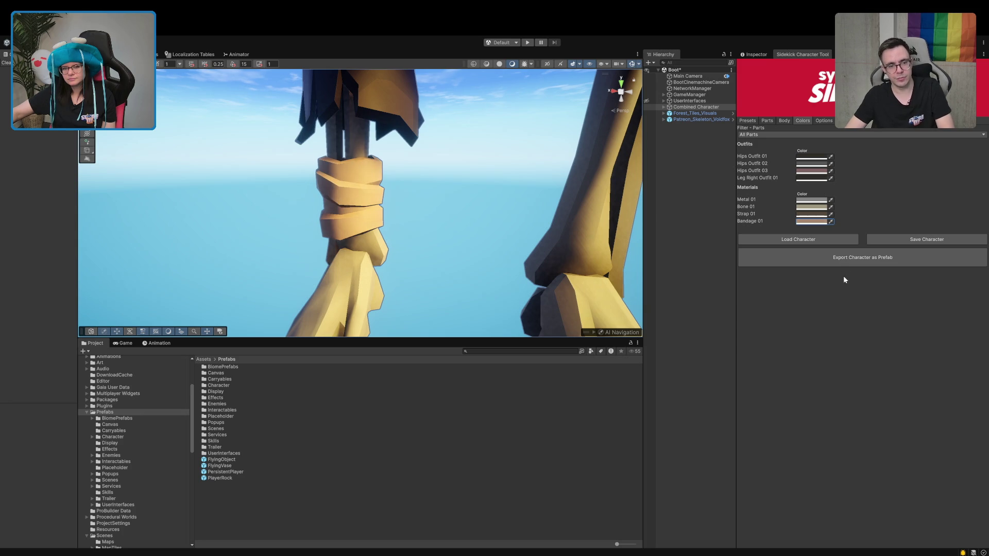
click(801, 208)
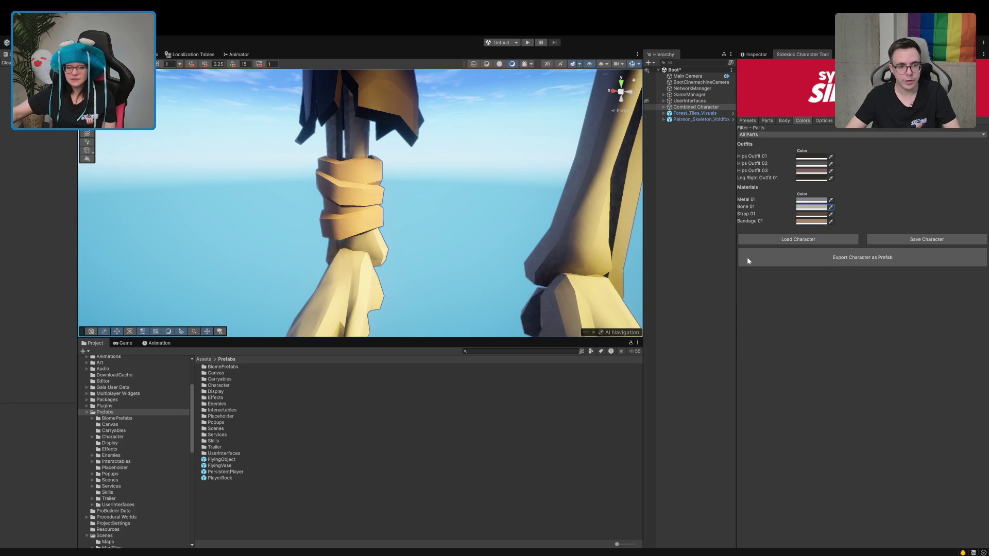
key(f)
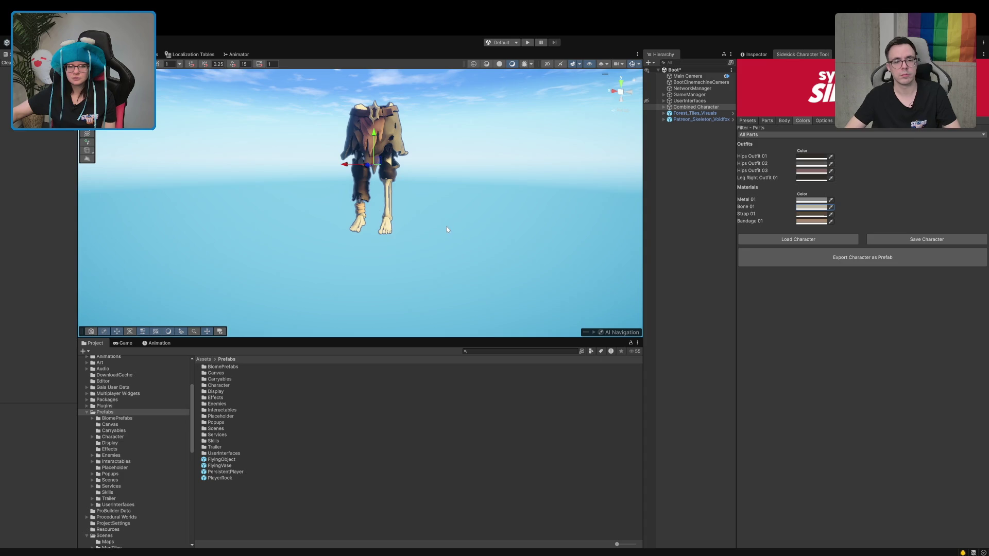
scroll(445, 226, up, 2)
click(694, 361)
mouse_move(412, 217)
mouse_down()
mouse_move(381, 220)
mouse_move(392, 214)
mouse_up()
scroll(381, 220, up, 3)
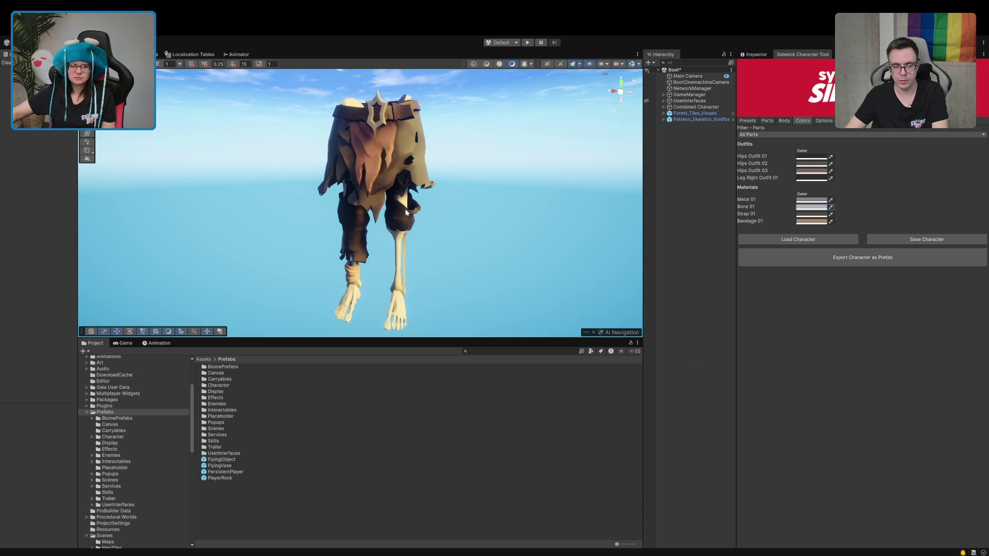
scroll(405, 211, down, 1)
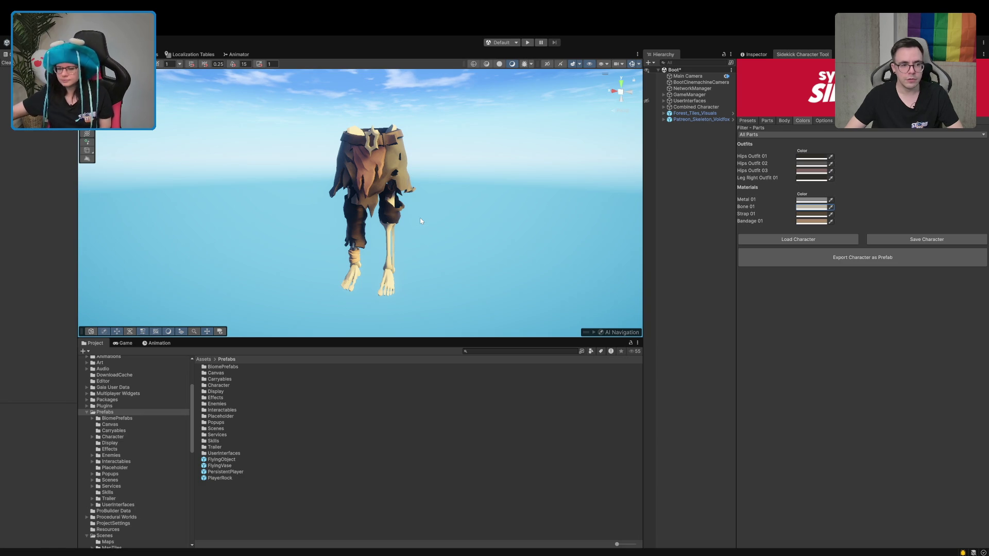
scroll(332, 169, down, 2)
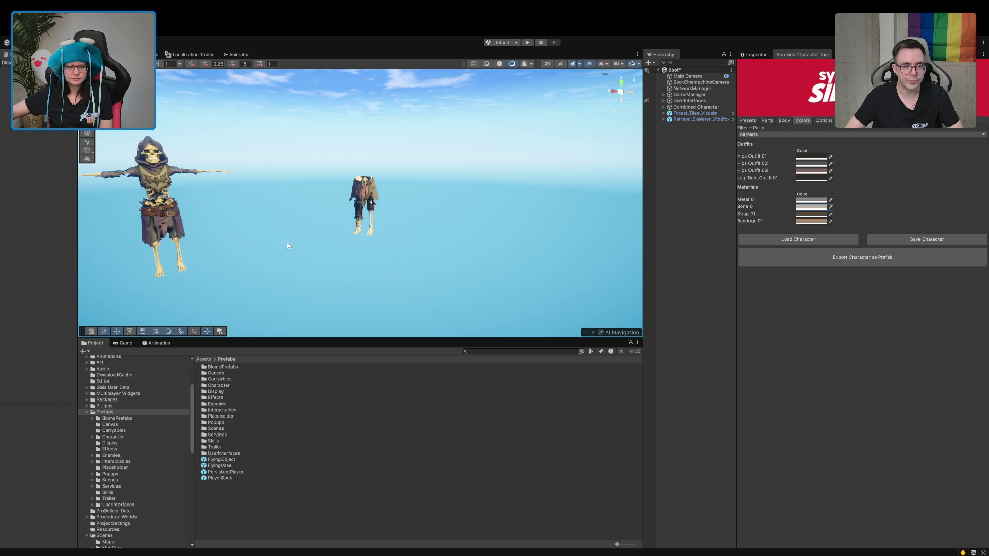
scroll(287, 246, up, 2)
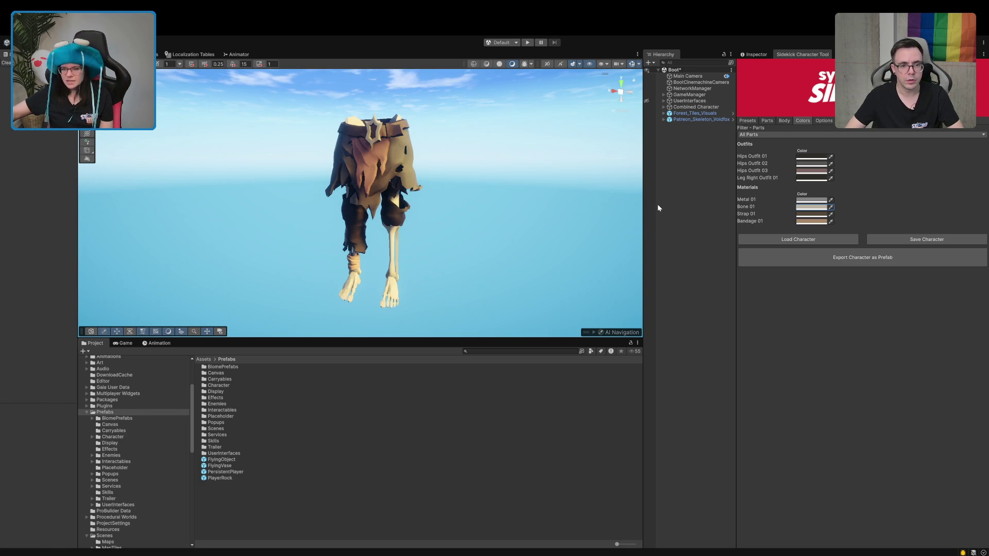
click(749, 121)
Export the character as a prefab and inspect the resulting Patreon_Skeleton_Voidfox object and asset.
click(819, 122)
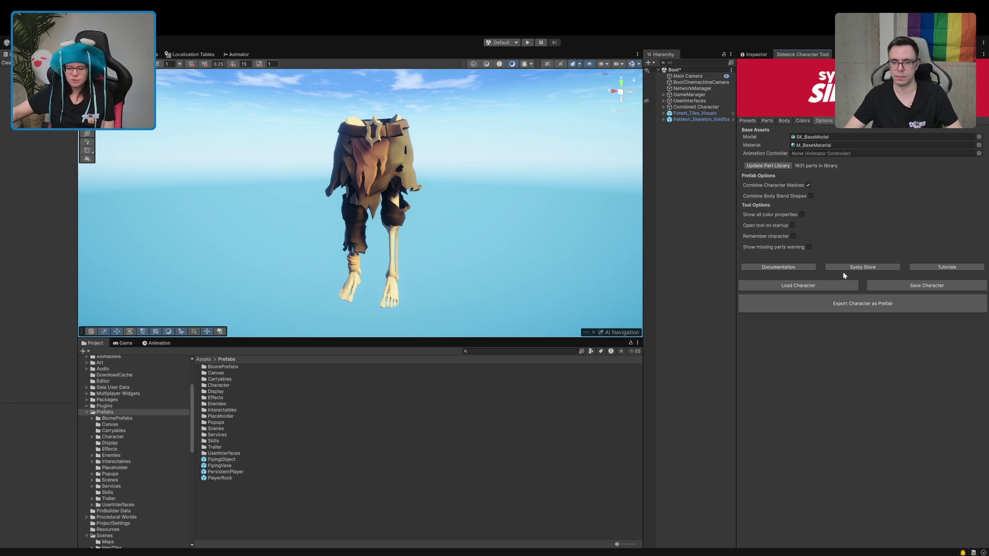
click(822, 304)
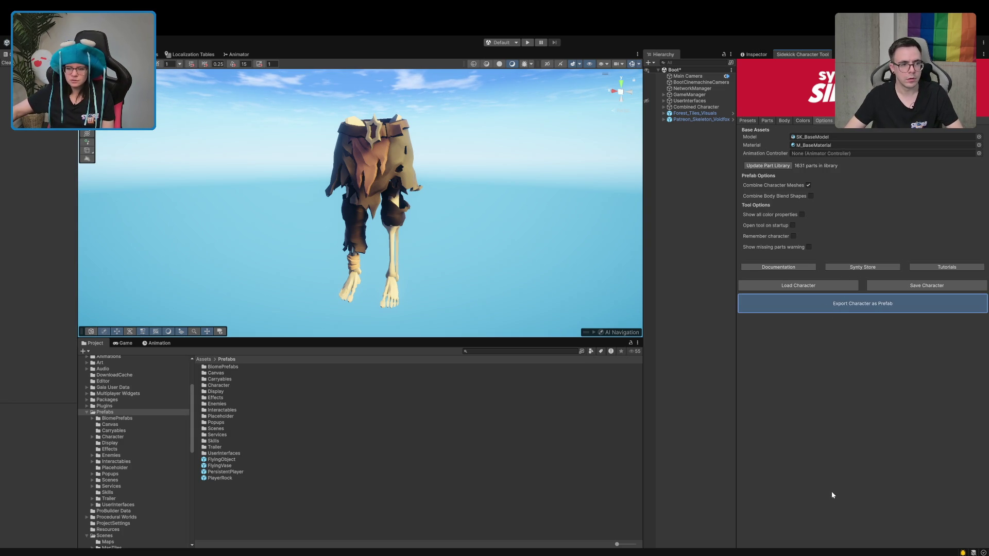
click(701, 119)
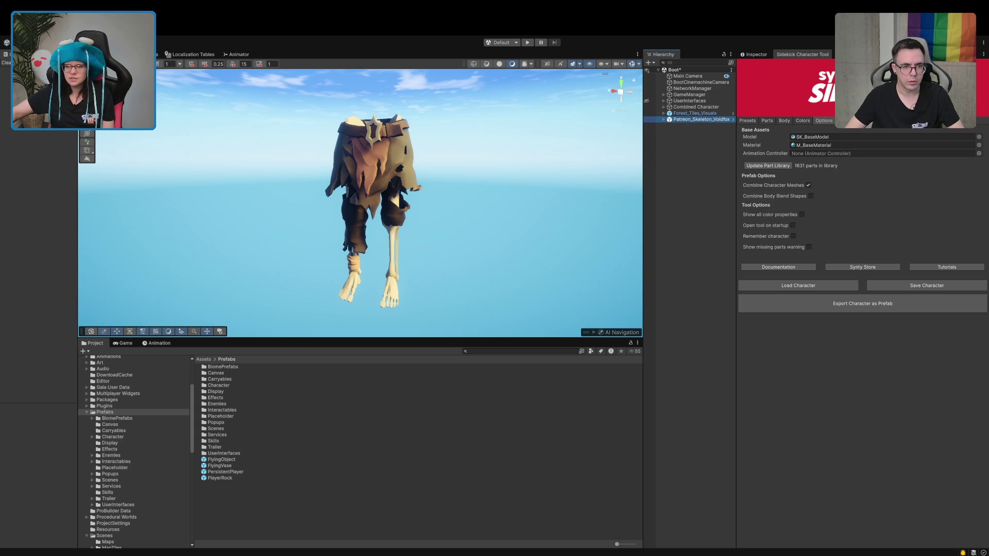
click(756, 54)
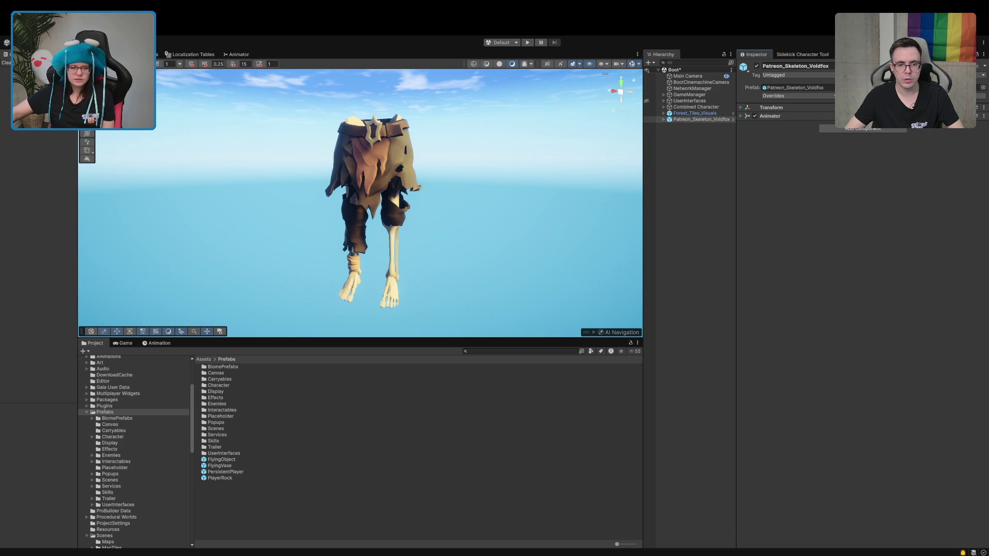
click(964, 87)
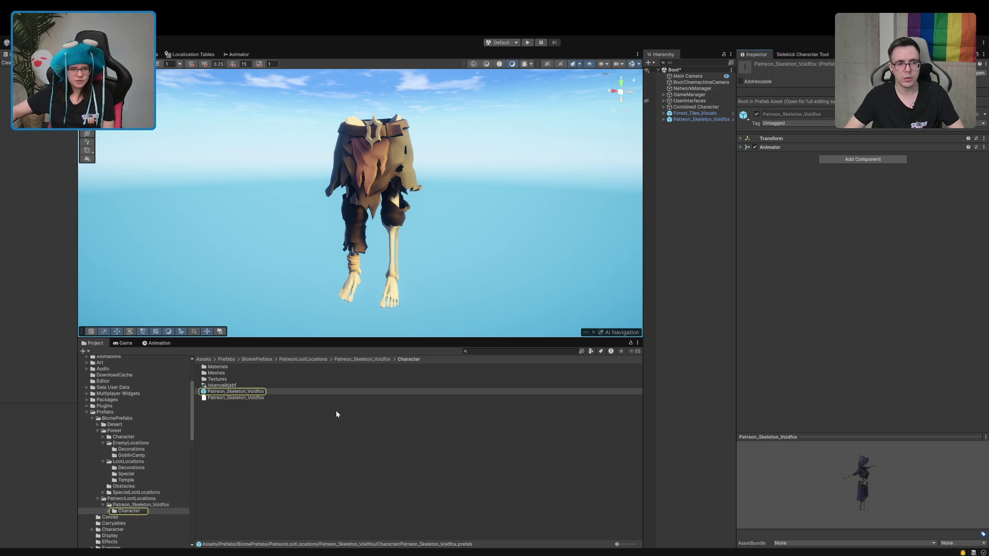
Select Combined Character and return to its Sidekick Character Tool export options.
click(698, 114)
click(696, 107)
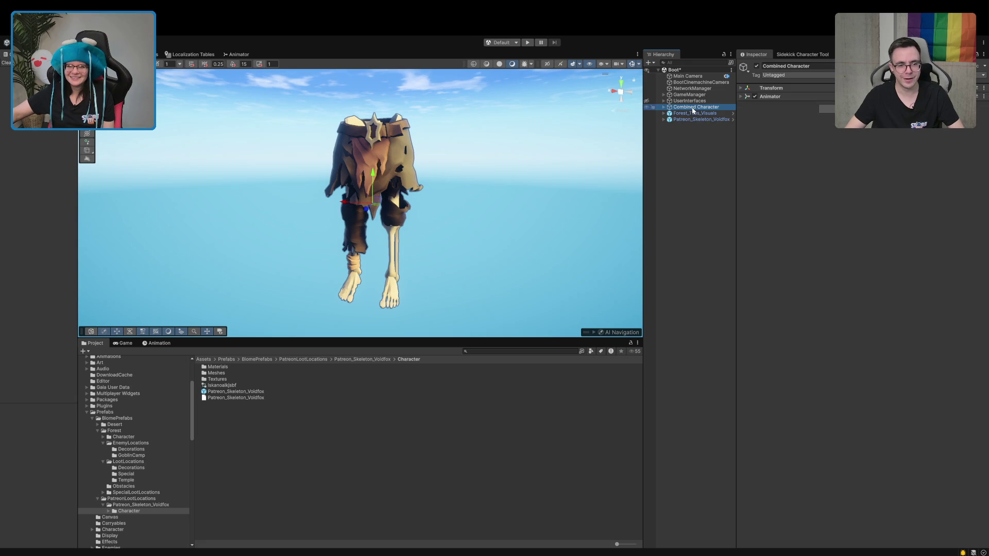
click(802, 54)
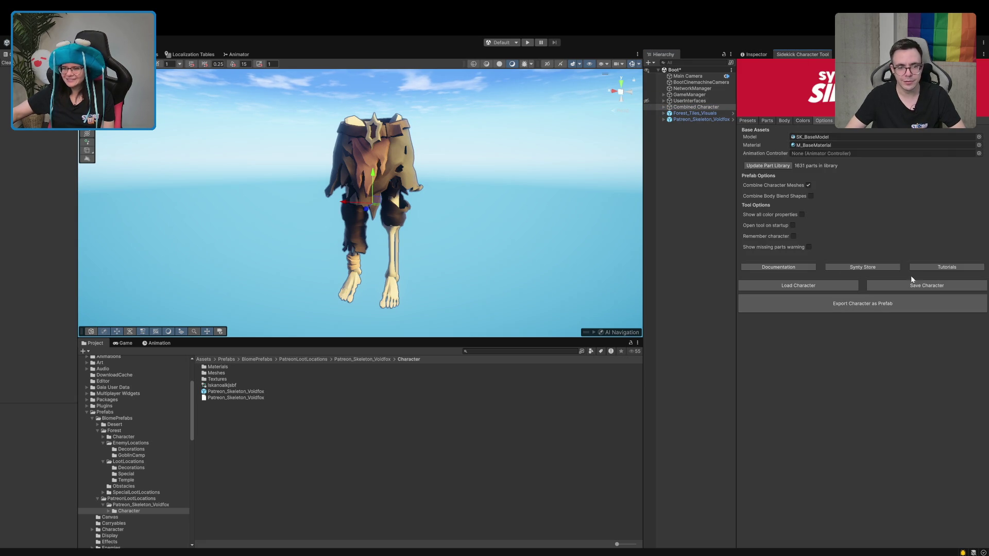
click(878, 310)
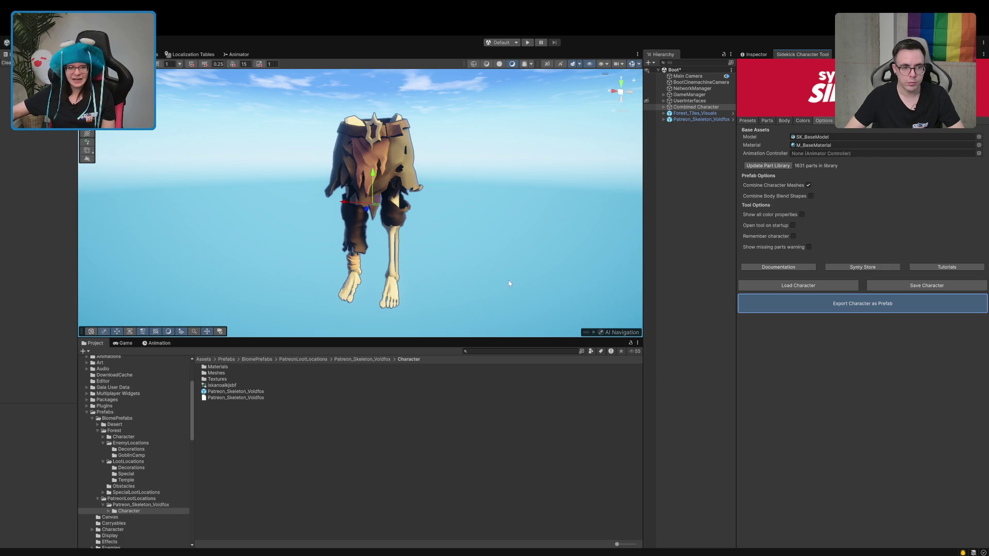
Orbit around the skeleton legs and run Export Character as Prefab.
mouse_move(505, 299)
mouse_down()
mouse_move(214, 258)
mouse_move(209, 238)
mouse_move(390, 257)
mouse_up()
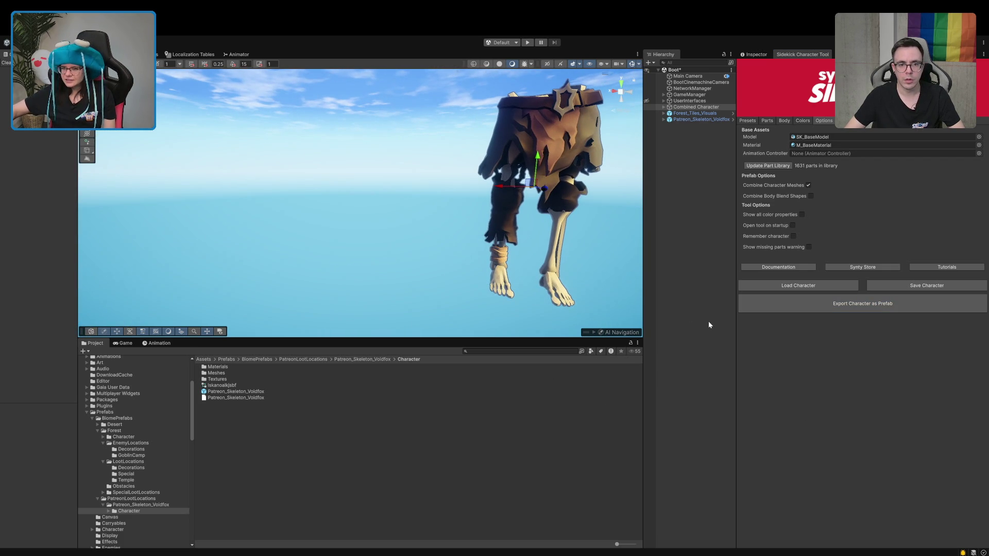
click(806, 309)
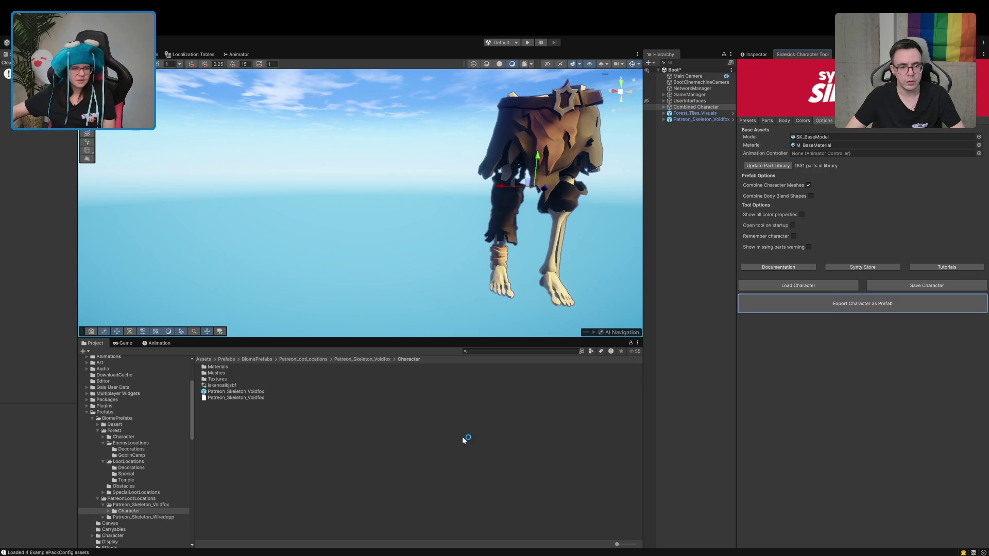
Expand the Patreon_Skeleton_Wiredepp folder and open the Patreon_Skeleton_Voidfox folder contents.
click(108, 518)
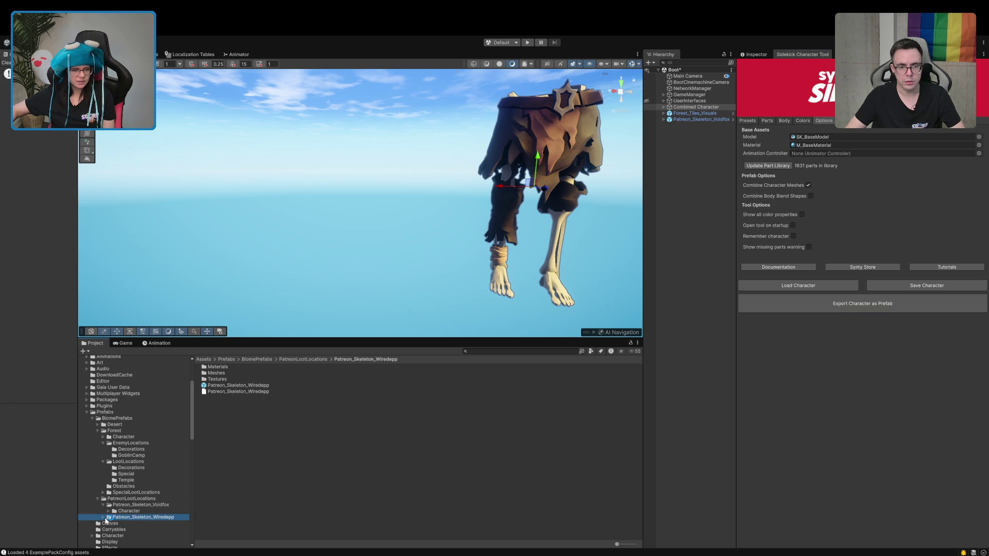
click(103, 518)
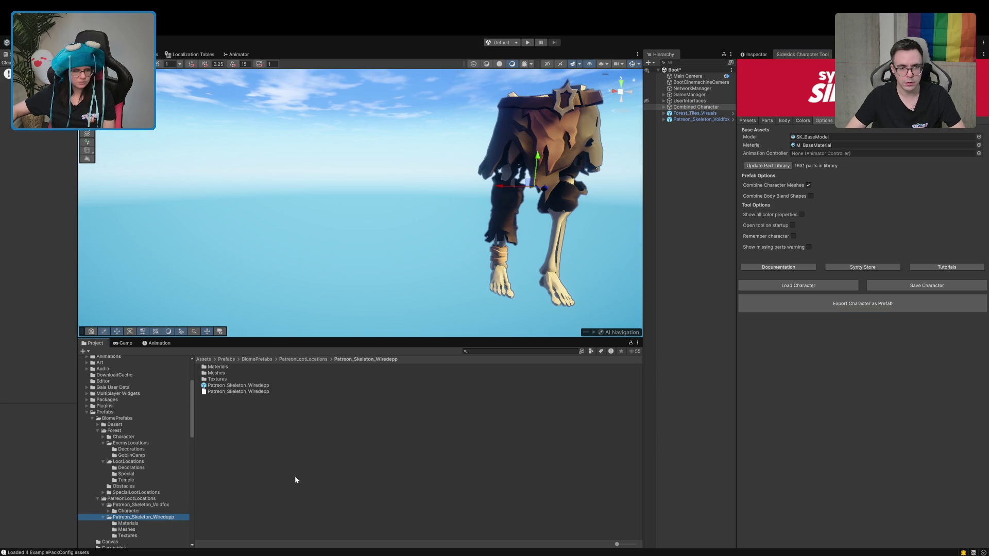
click(103, 505)
click(112, 506)
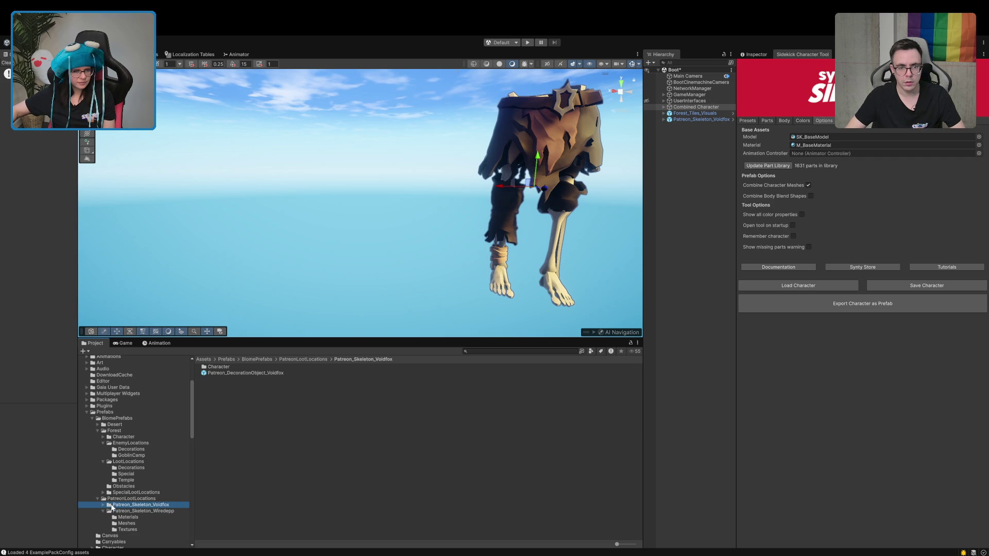
Drag Patreon_DecorationObject_Voidfox into the scene, then select it again for removal.
drag(247, 373, 232, 230)
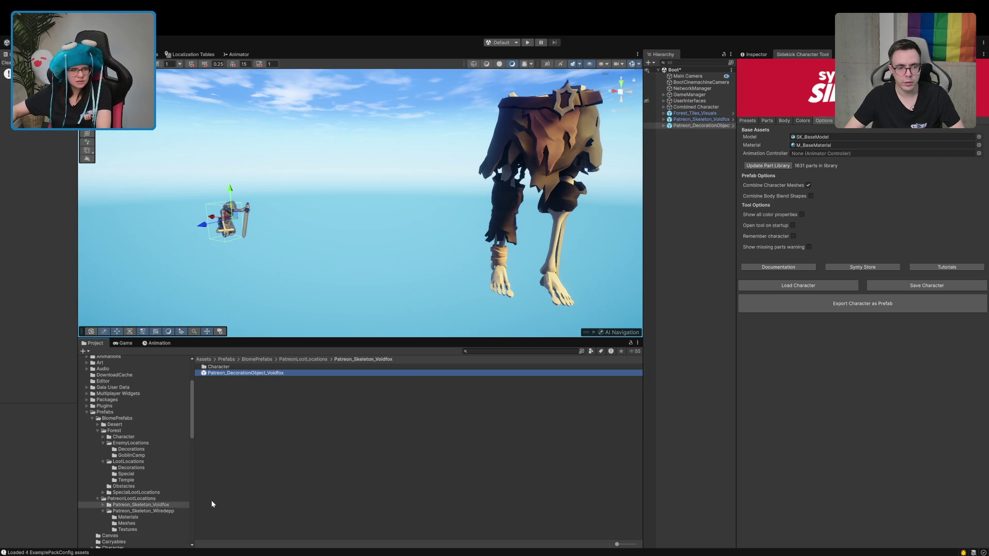
click(353, 420)
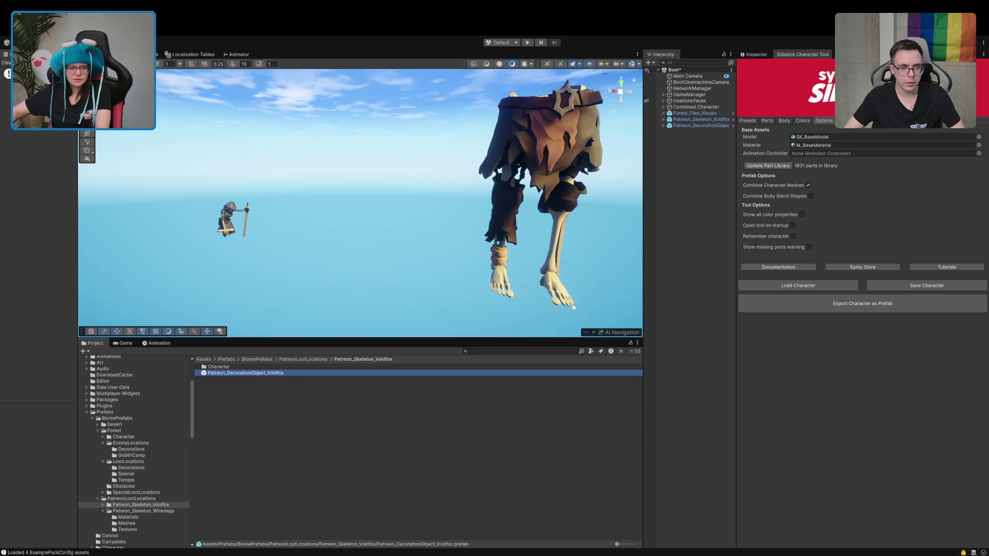
key(Delete)
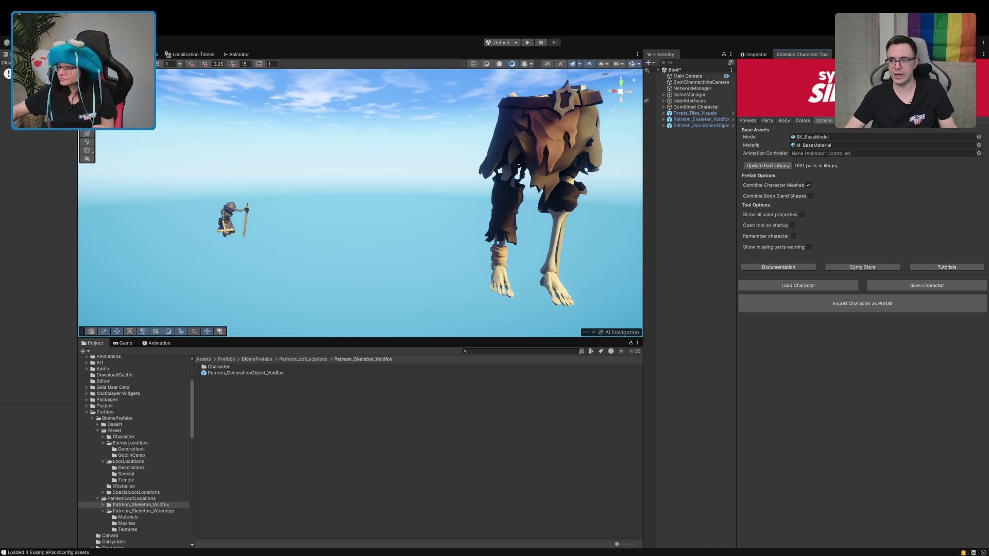
click(693, 125)
Delete the decoration object and re-centre the view on the skeleton legs.
key(Delete)
mouse_move(433, 234)
mouse_down()
mouse_move(375, 236)
mouse_move(409, 243)
mouse_move(383, 241)
mouse_up()
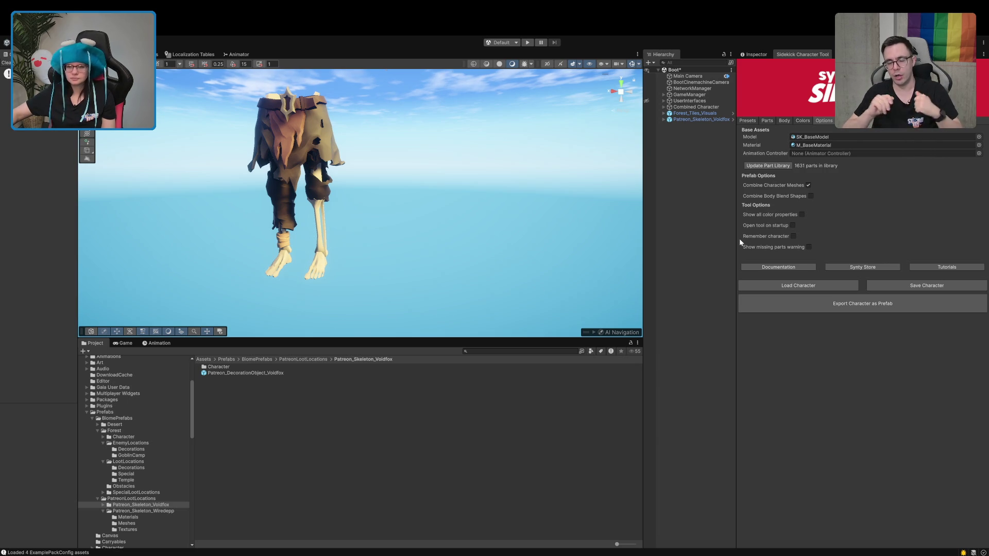
drag(734, 242, 745, 243)
mouse_move(270, 276)
mouse_down()
mouse_move(323, 269)
mouse_move(334, 309)
mouse_up()
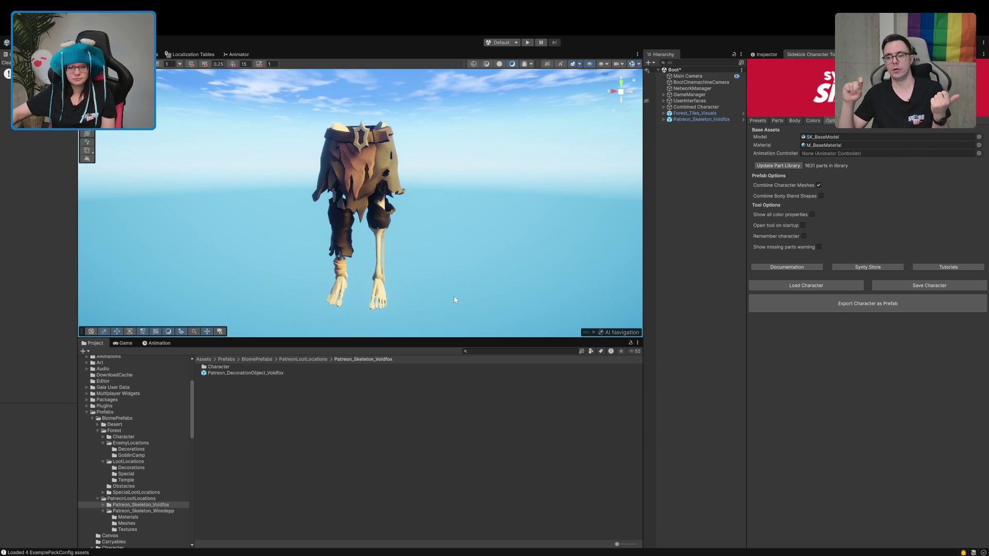
Delete Patreon_Skeleton_Voidfox, Forest_Tiles_Visuals and Combined Character, then save the Boot scene.
click(700, 119)
key(Delete)
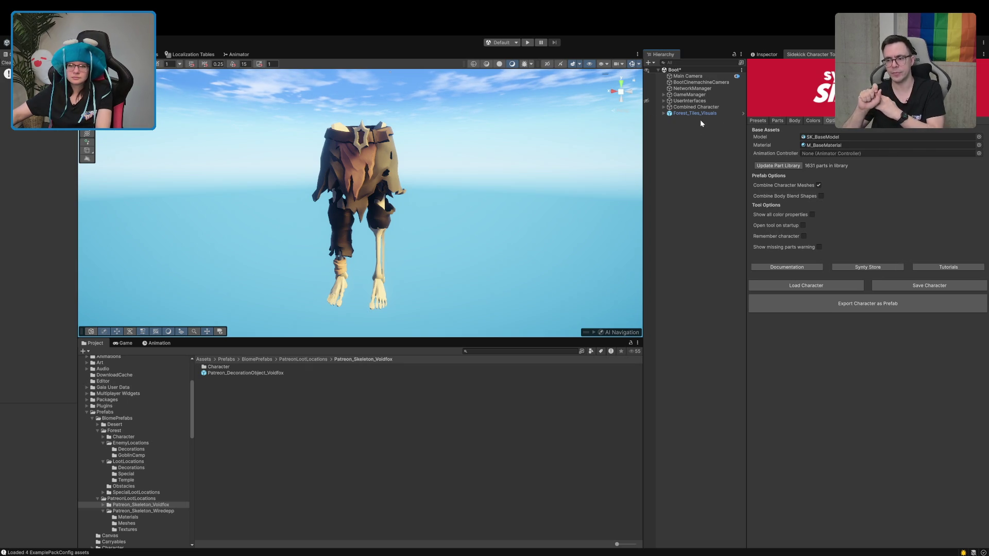
click(707, 113)
key(Delete)
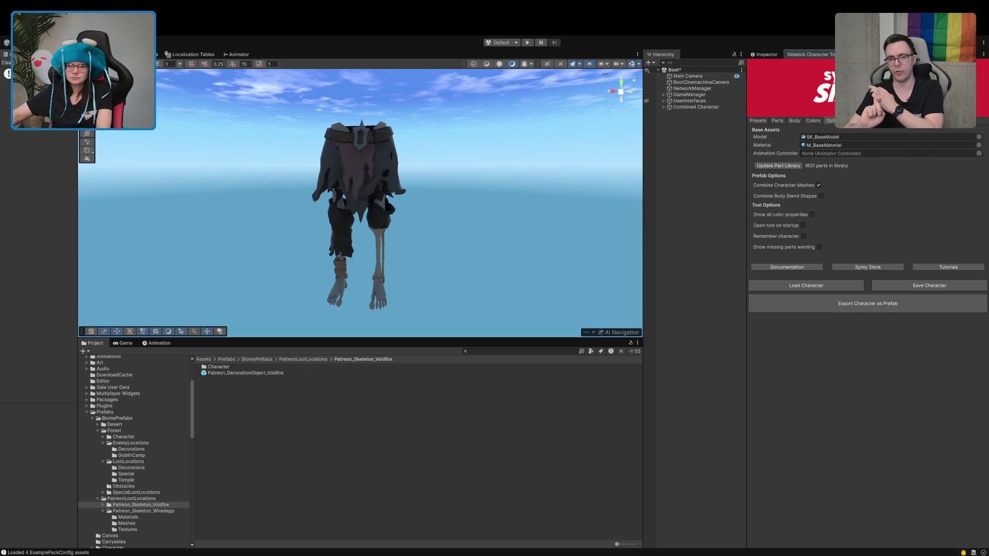
click(667, 106)
key(Delete)
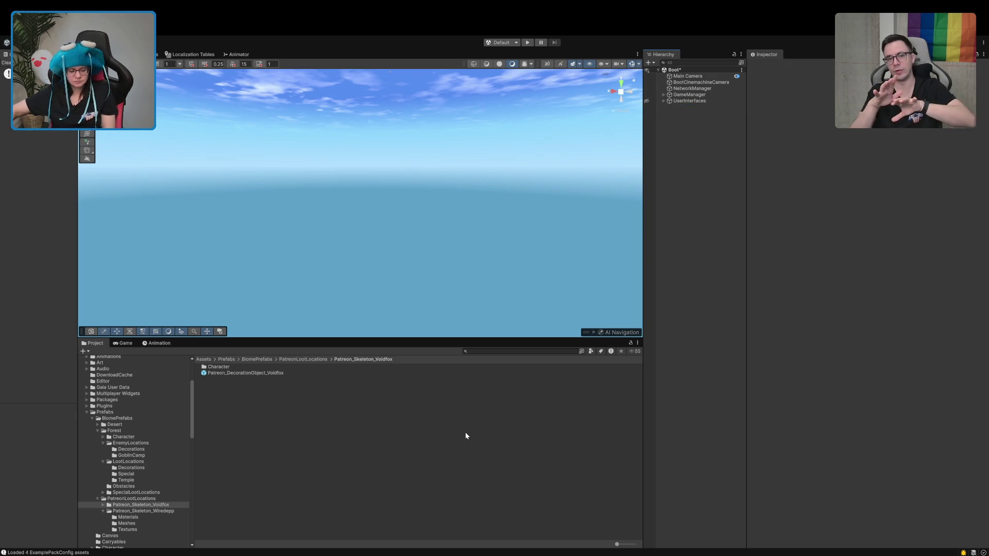
key(ctrl+s)
Add the Patreon_Skeleton_Wiredepp prefab and Forest_Tiles_Visuals to the scene, then frame and expand the skeleton.
click(117, 512)
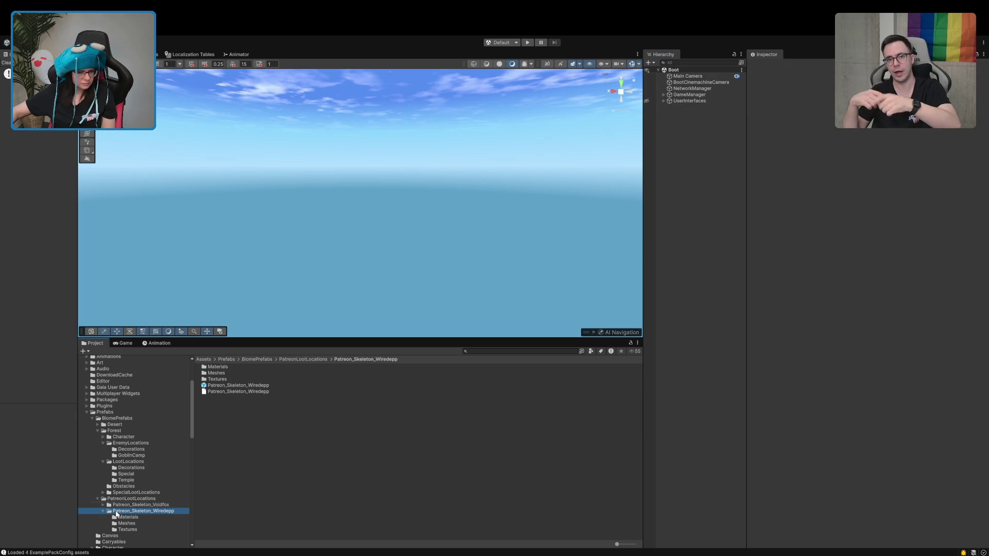
drag(237, 386, 723, 225)
click(498, 352)
text(viksuals)
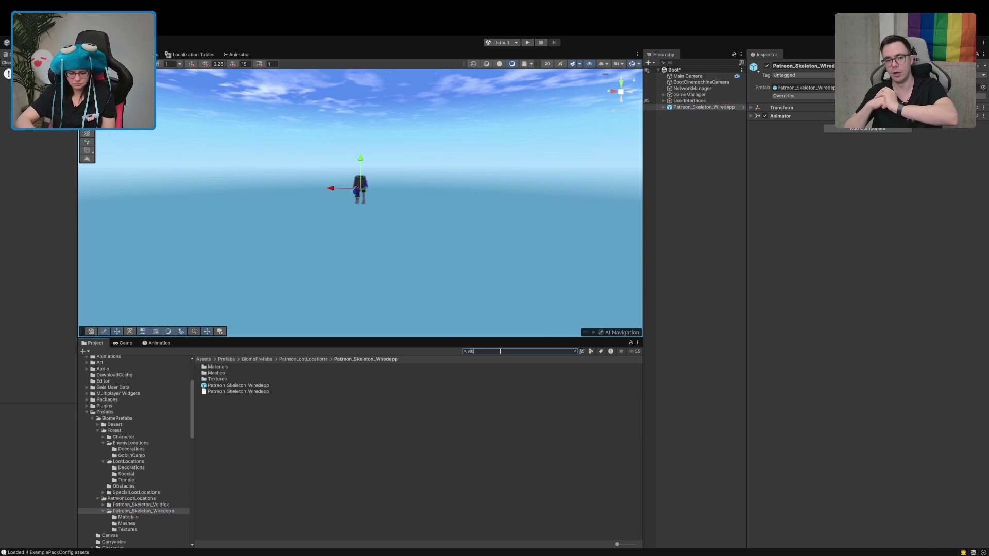
key(BackSpace)
key(BackSpace)
key(BackSpace)
text(suals)
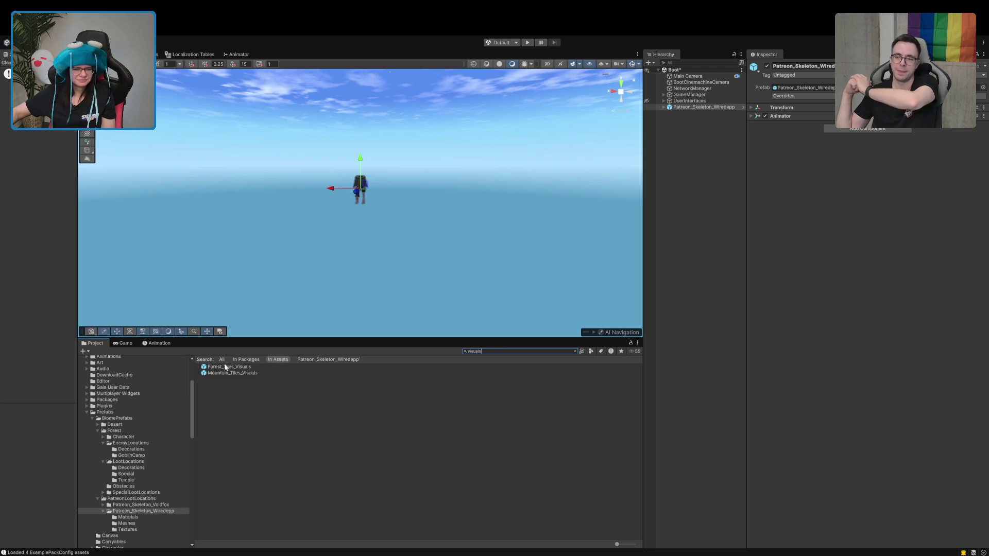
drag(224, 369, 691, 293)
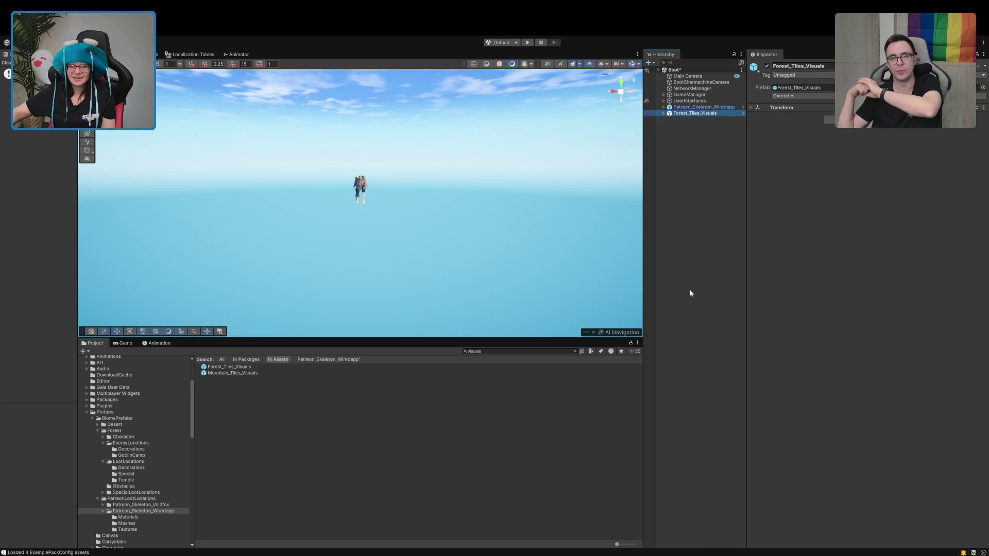
double_click(703, 106)
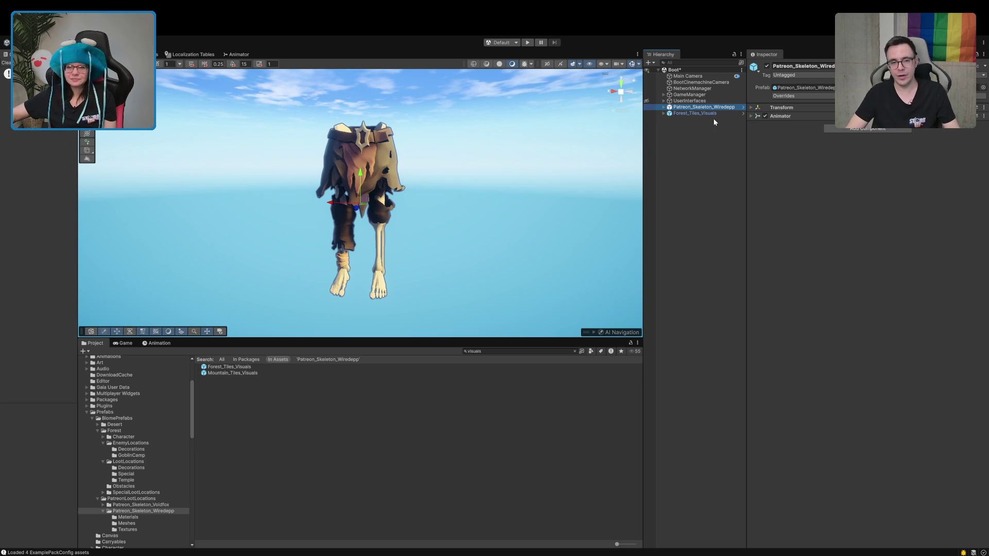
click(663, 107)
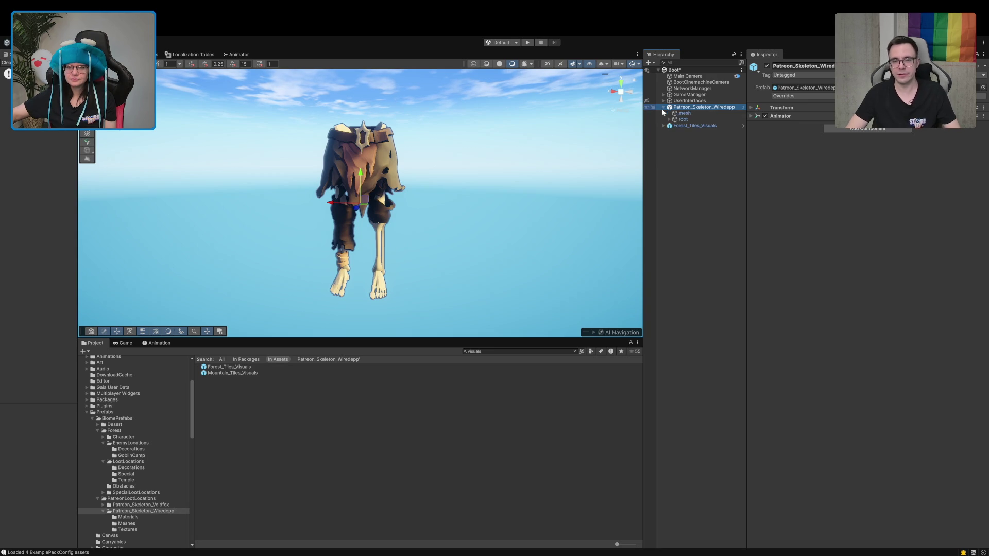
Select the skeleton's mesh child, briefly checking the root bone hierarchy.
click(684, 114)
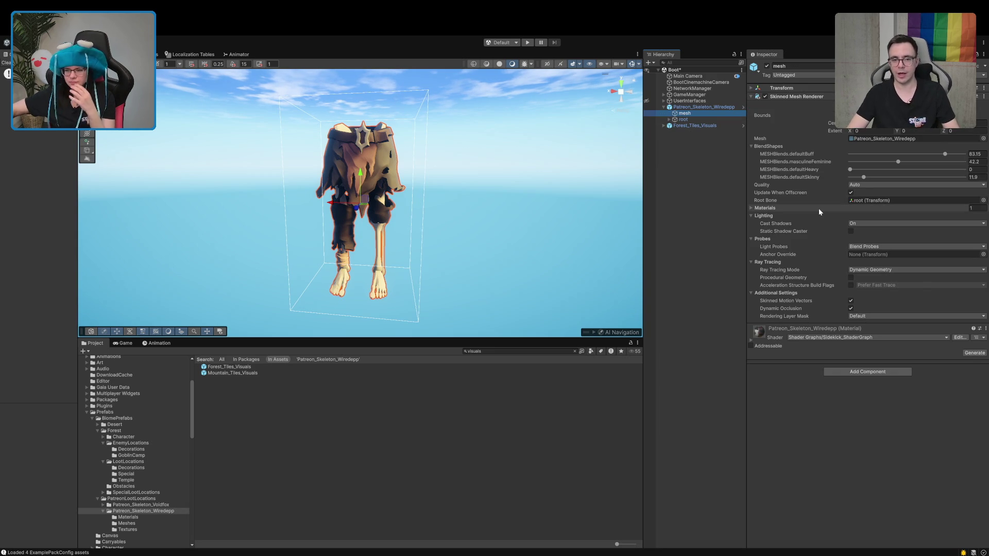
click(683, 119)
click(670, 120)
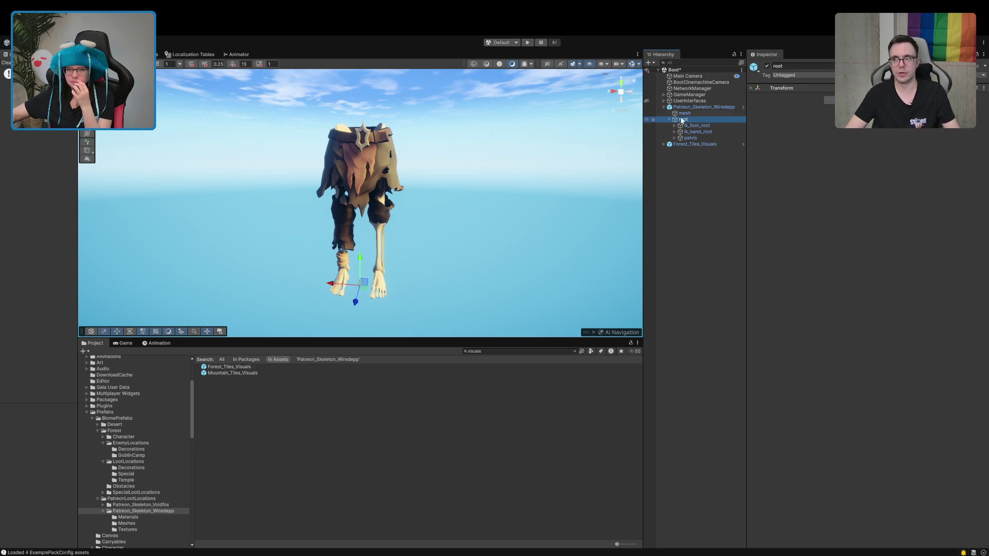
click(683, 114)
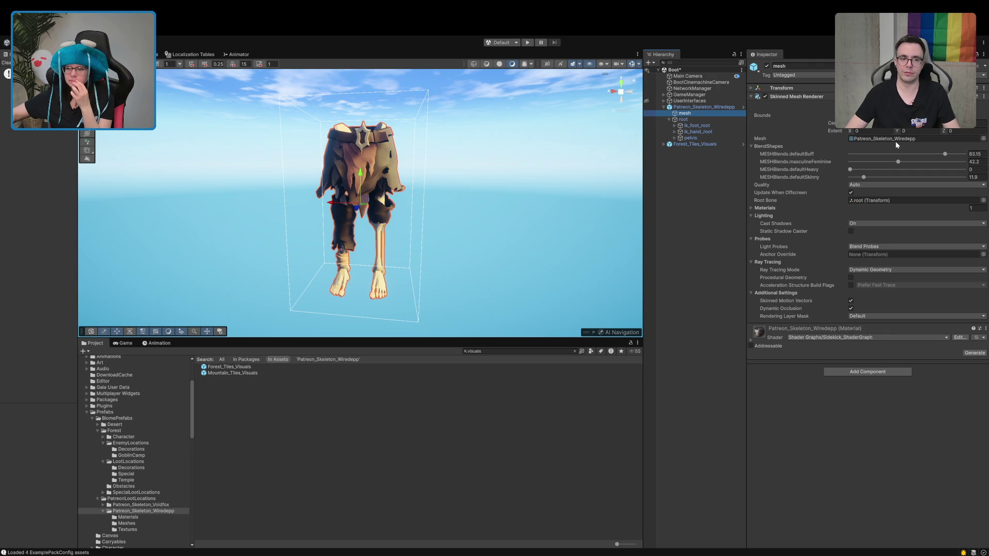
Collapse BlendShapes and Lighting, expand Materials and ping the Element 0 material in the project.
click(768, 147)
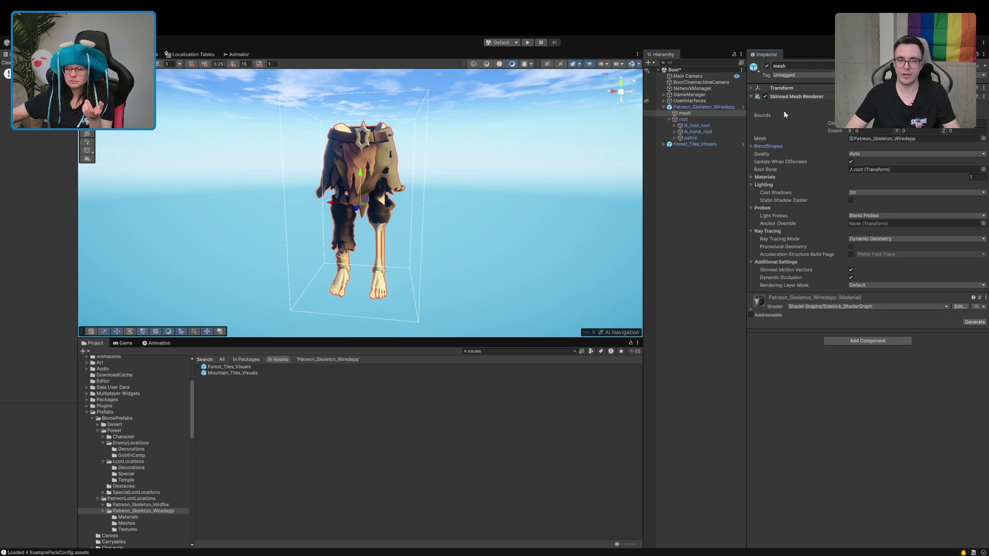
click(765, 185)
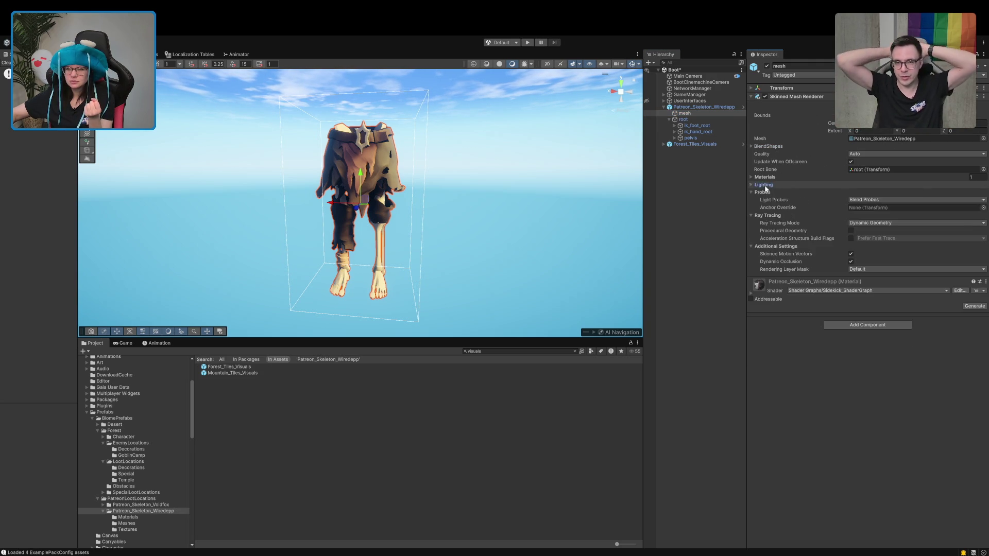
click(765, 179)
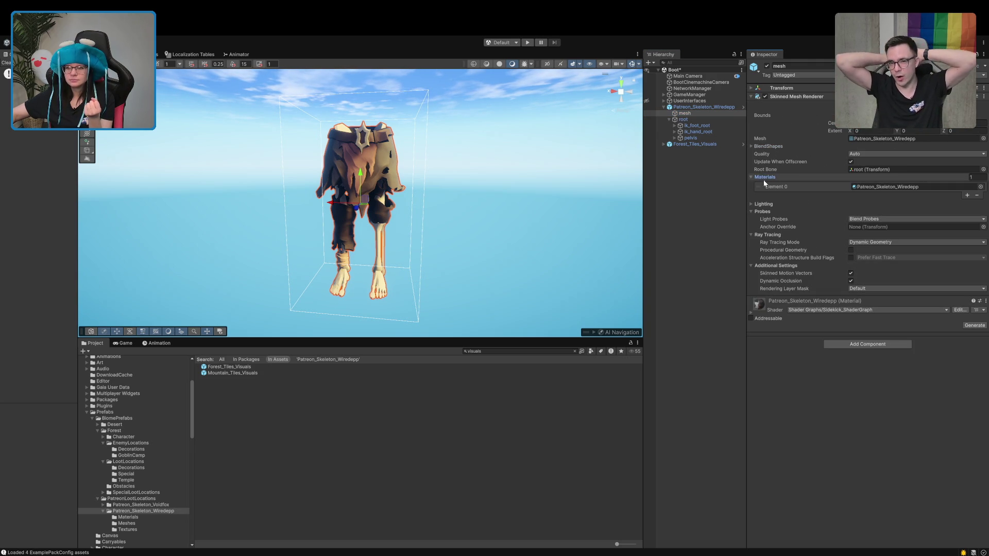
click(870, 188)
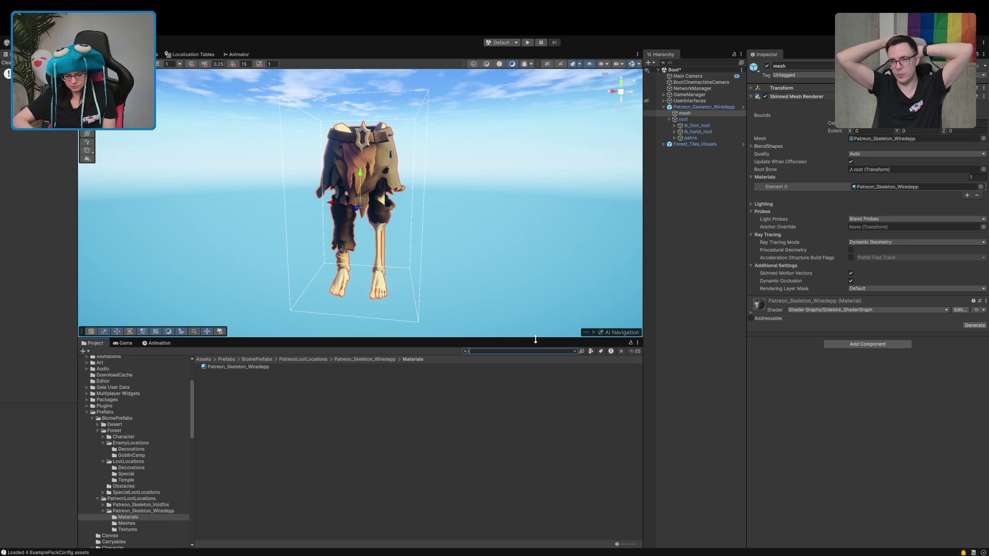
Filter the Project window with a 't:material' search and enlarge the thumbnails.
text(t:materi)
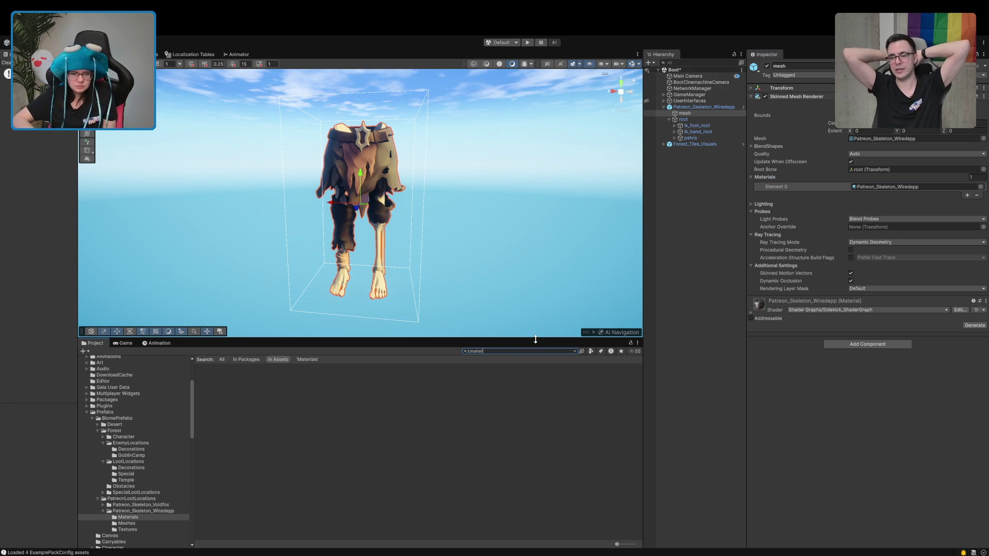
text(AL)
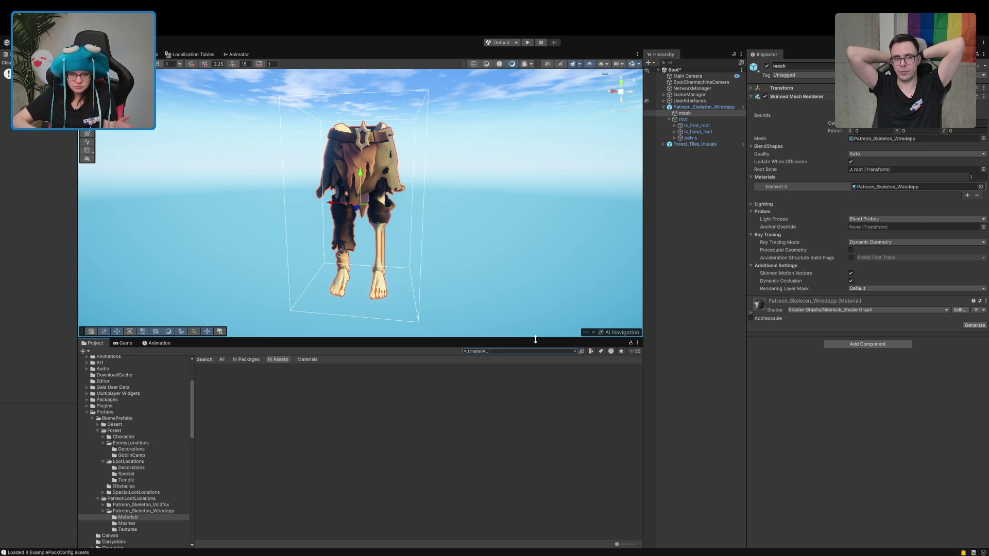
key(BackSpace)
key(BackSpace)
key(BackSpace)
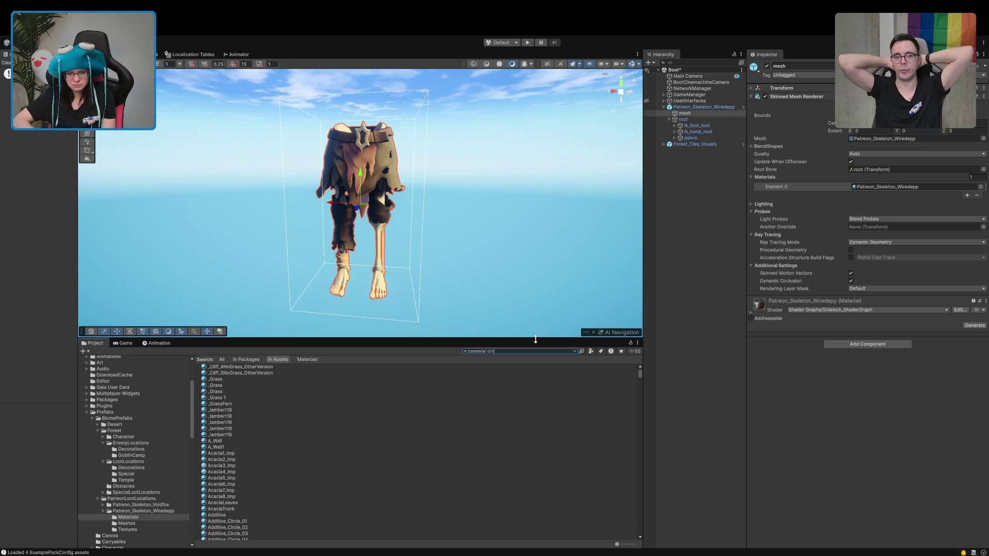
text(t)
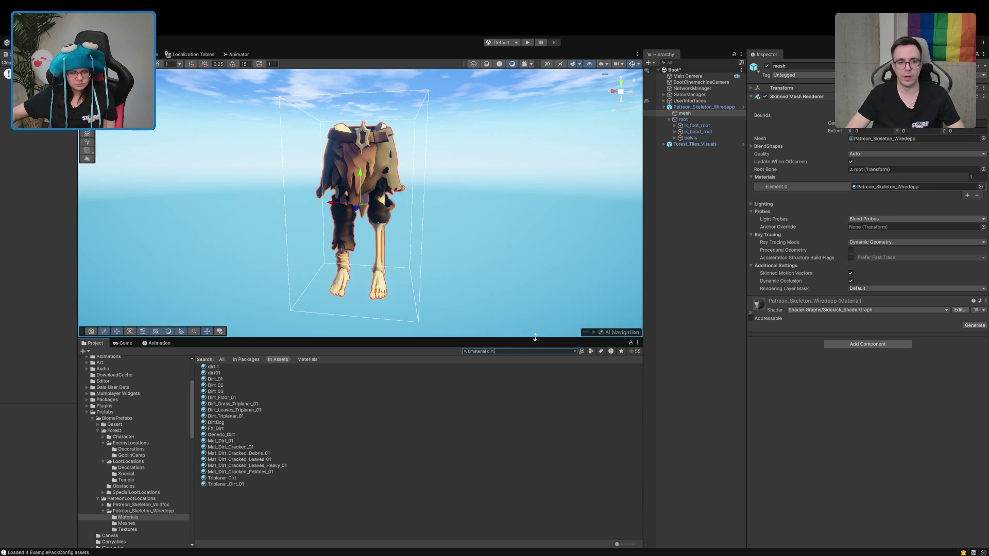
drag(623, 543, 635, 545)
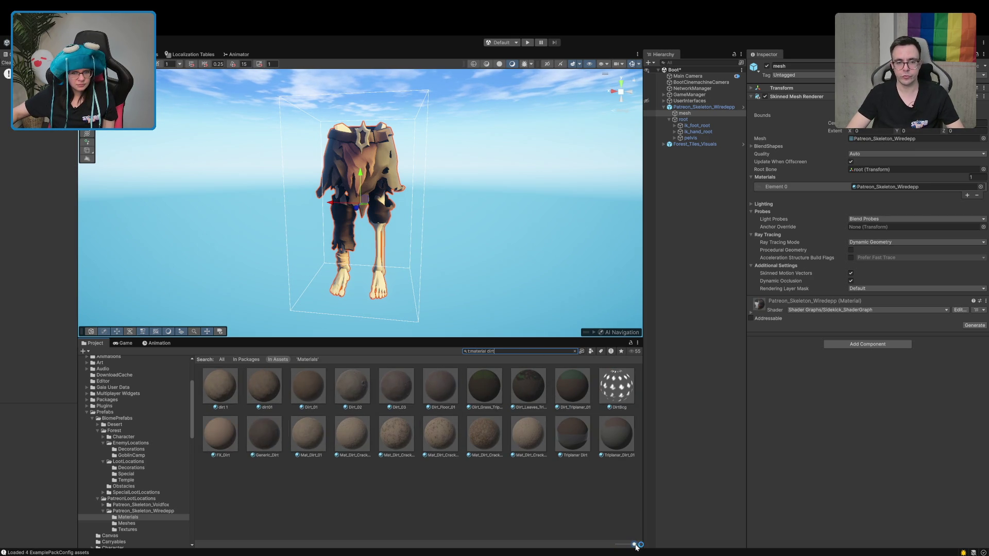
Change the material search term to 'blood', then back to 'dirt'.
click(534, 356)
key(BackSpace)
text(blood)
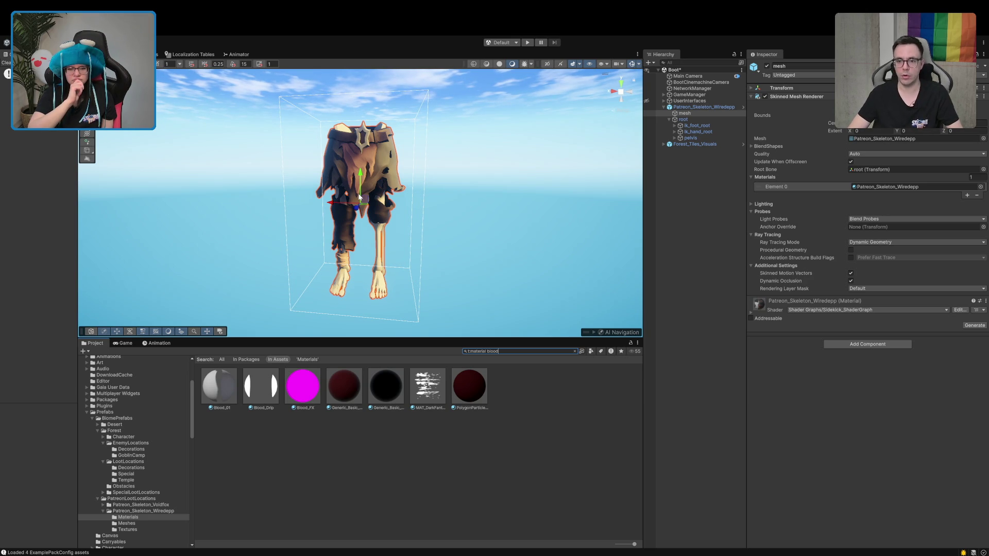
key(BackSpace)
key(BackSpace)
key(BackSpace)
key(BackSpace)
key(BackSpace)
text(dirt)
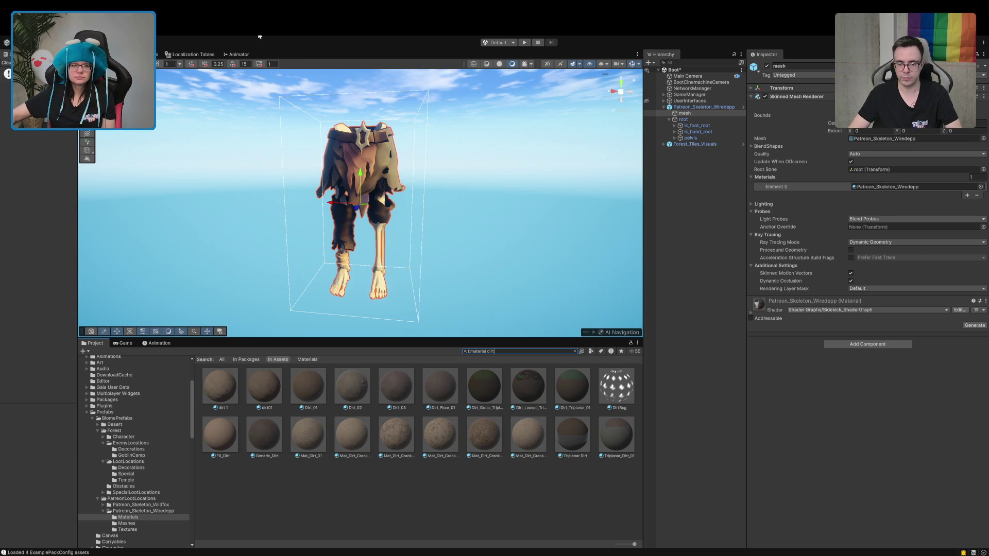
Open the Sidekick Character Tool window and clear the current selection.
click(276, 57)
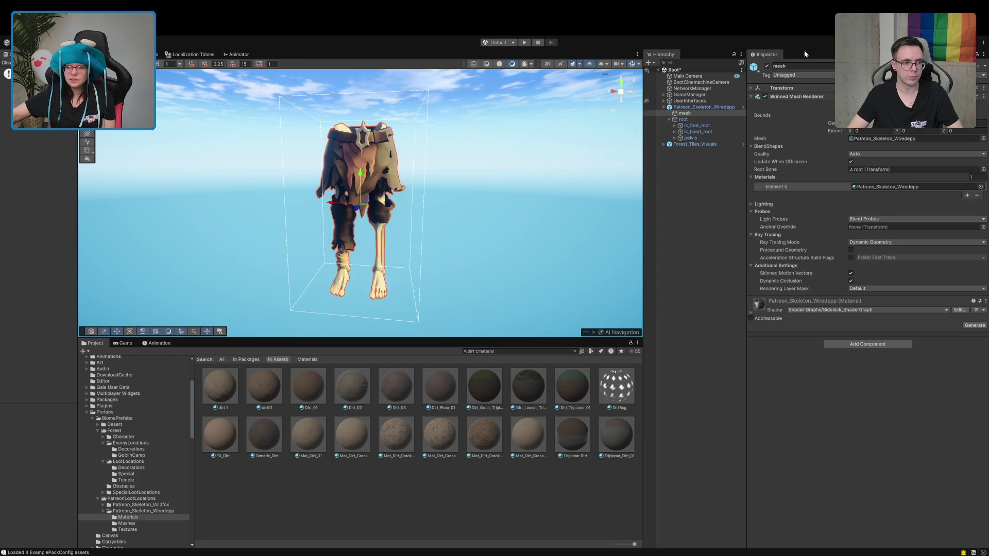
click(692, 264)
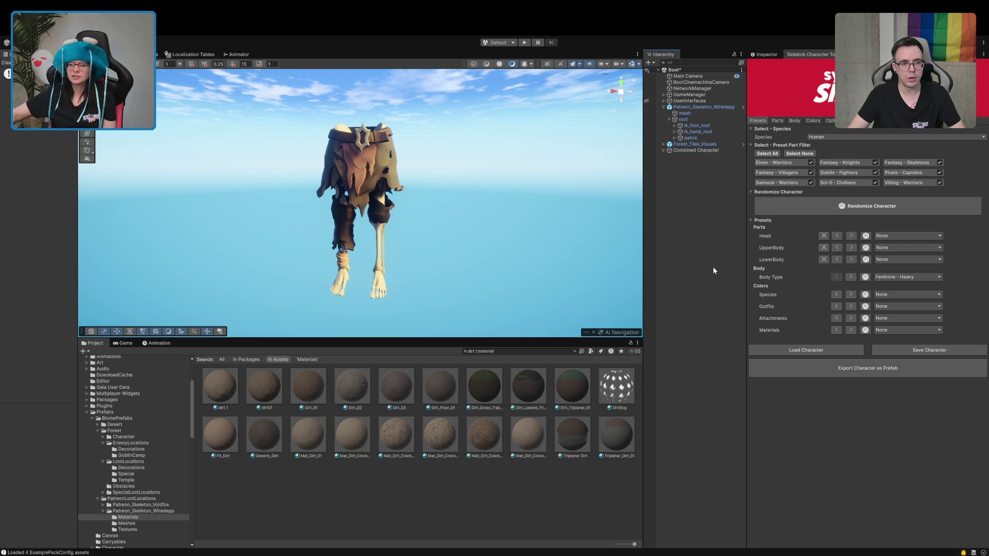
With Combined Character selected, load the saved skeleton character into the Sidekick tool.
click(685, 150)
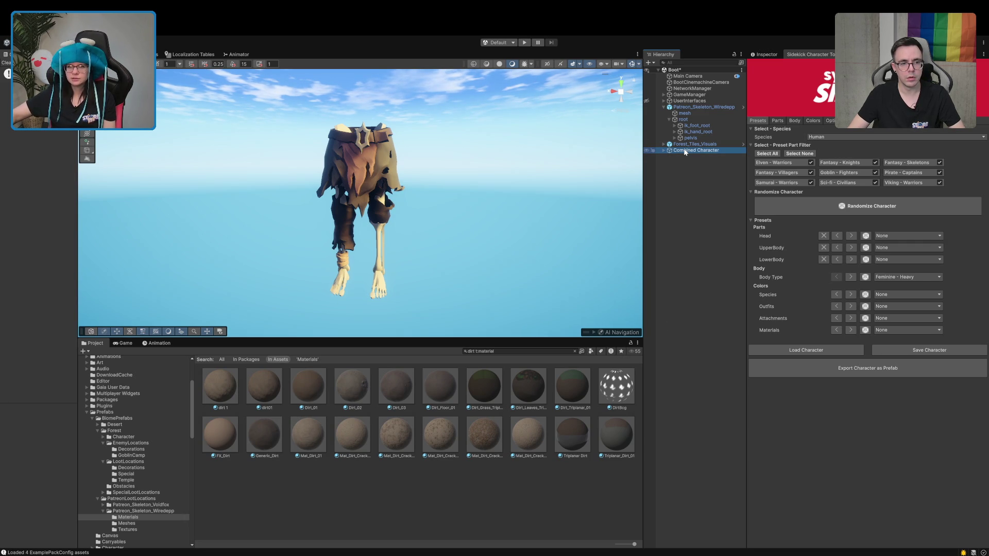
click(684, 108)
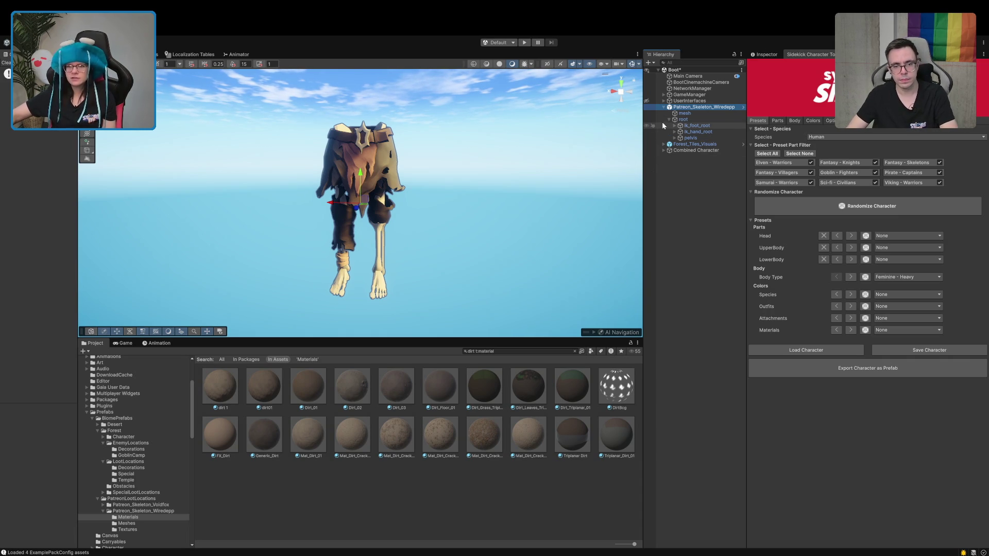
click(663, 107)
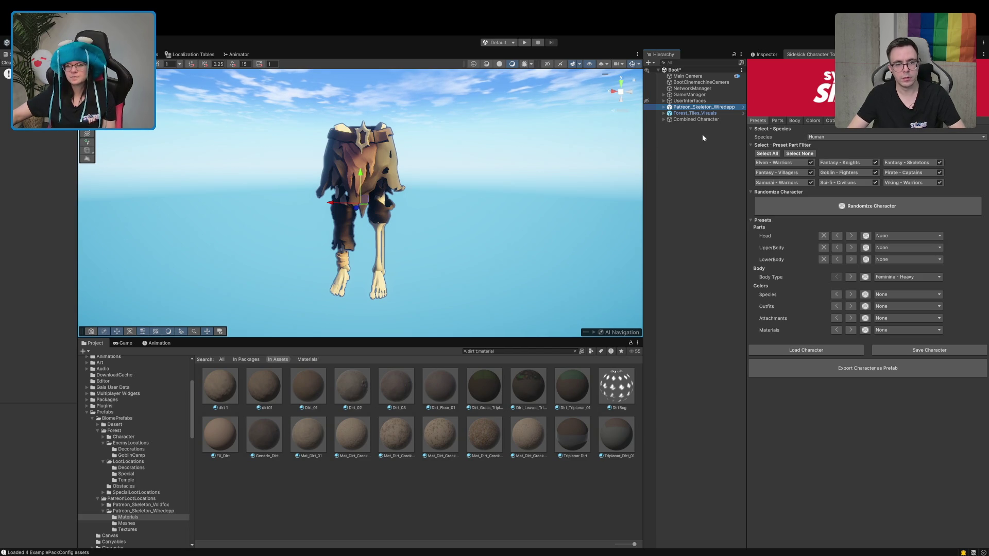
click(701, 119)
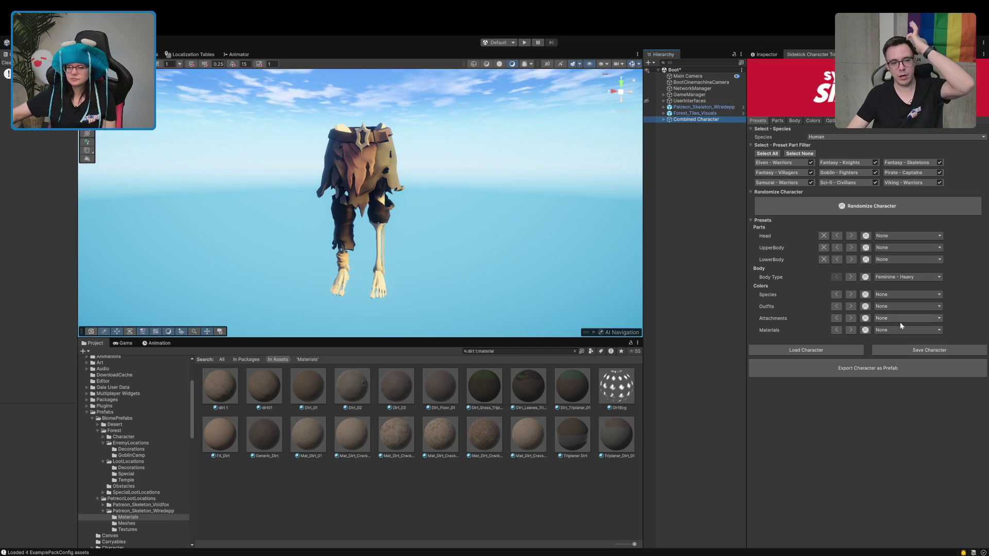
click(812, 350)
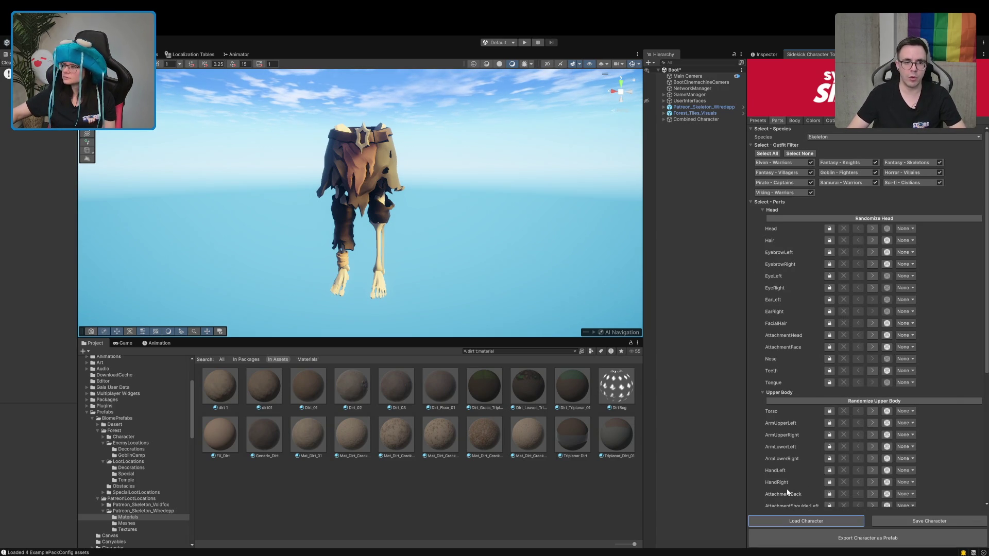
Tour the Options, Colors, Body, Parts and Presets tabs, then tick Show all color properties.
click(675, 119)
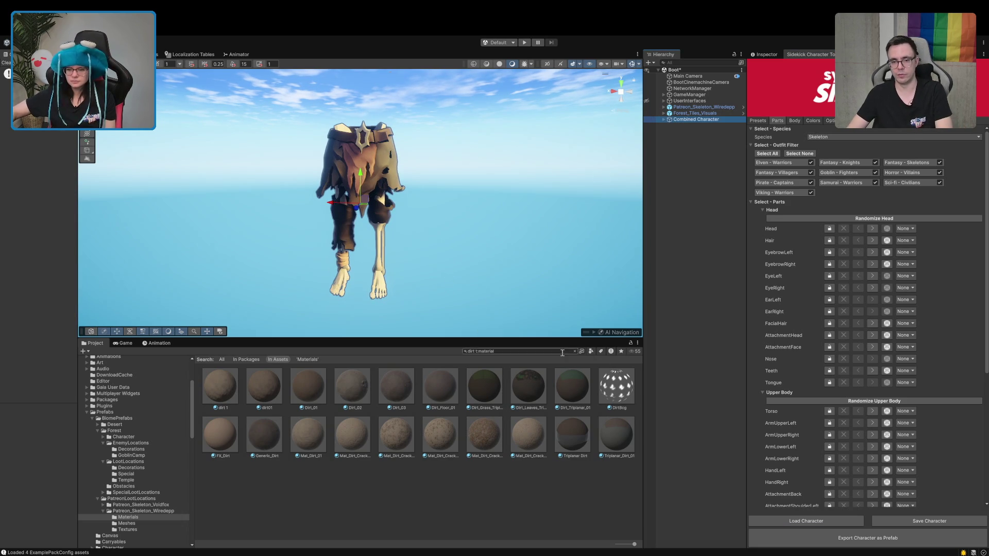
click(829, 120)
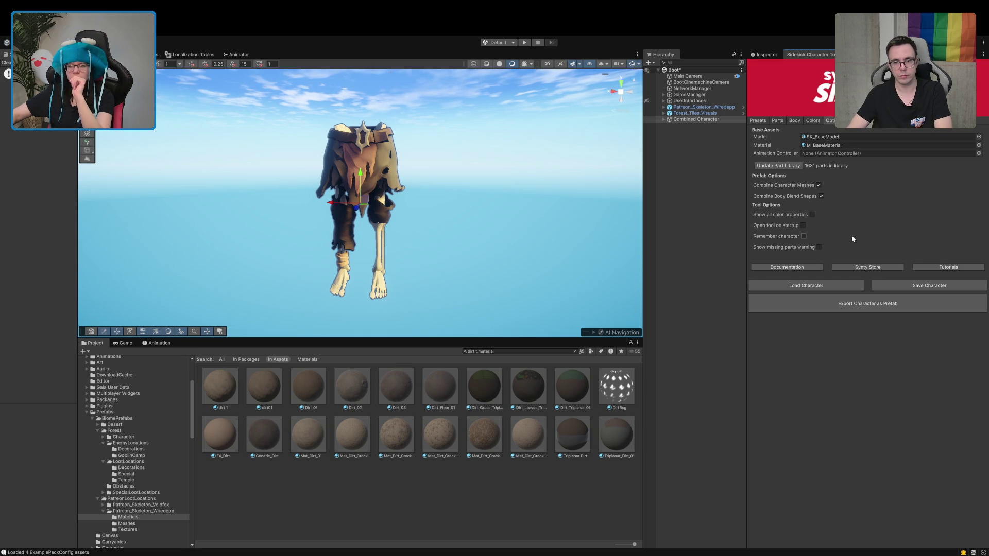
click(813, 122)
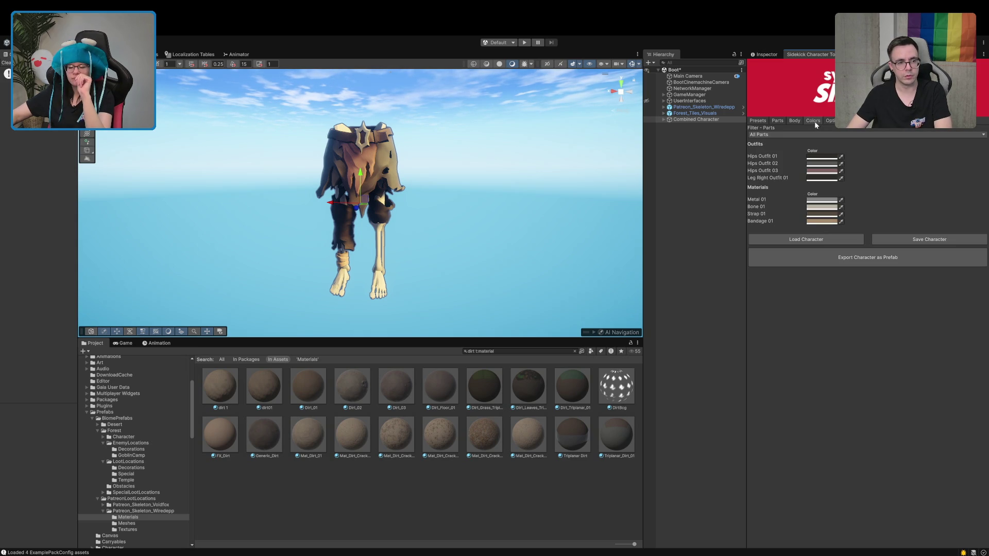
click(796, 122)
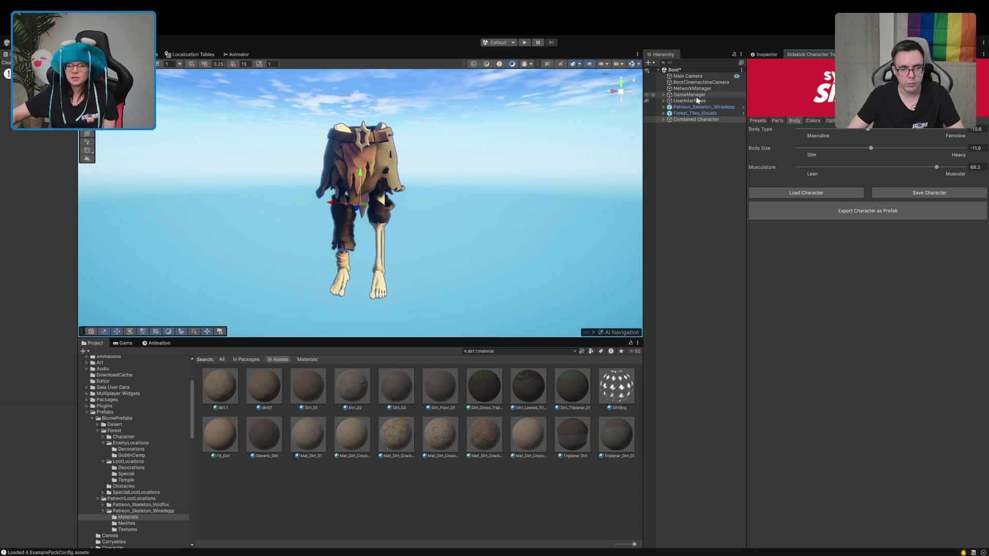
click(777, 120)
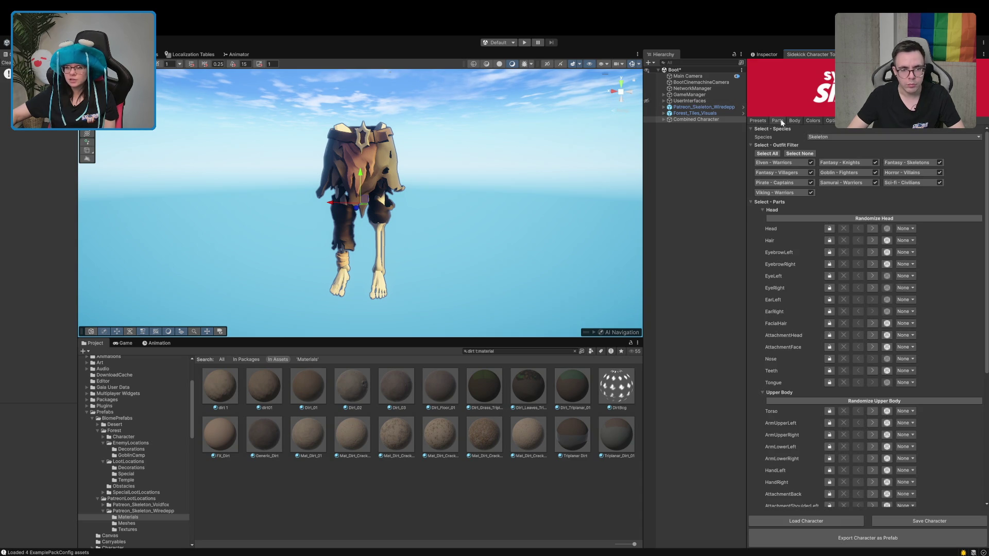
scroll(908, 332, down, 3)
scroll(909, 332, up, 3)
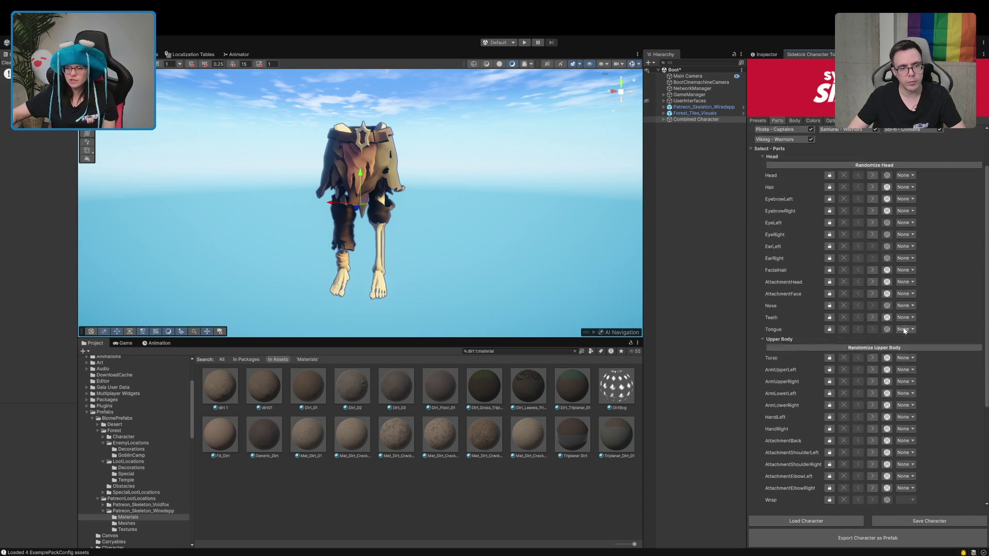
click(766, 121)
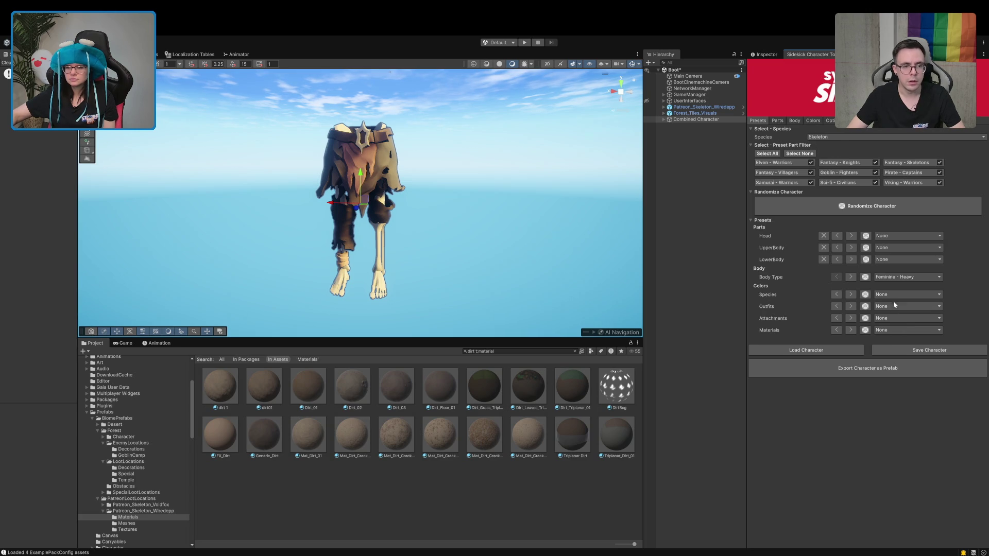
click(827, 120)
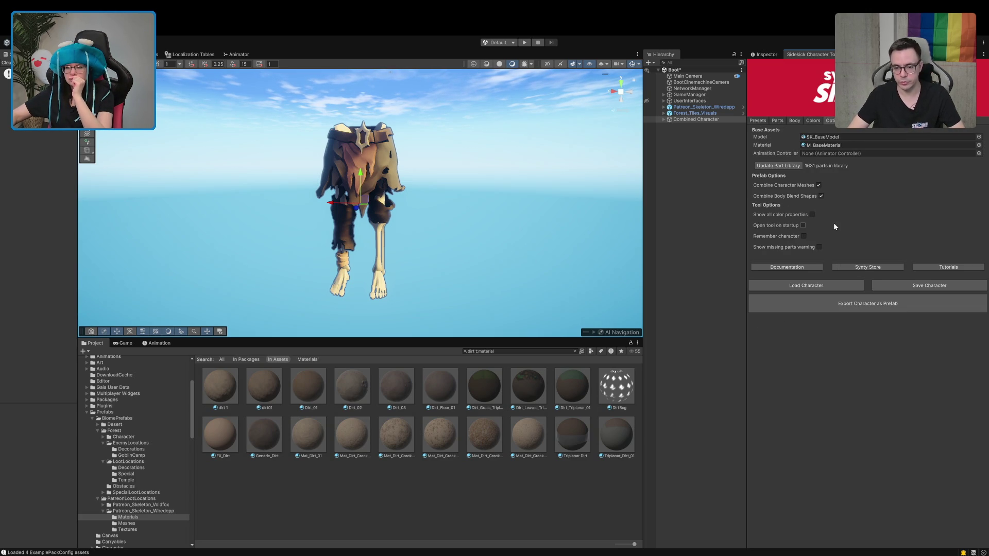
click(816, 215)
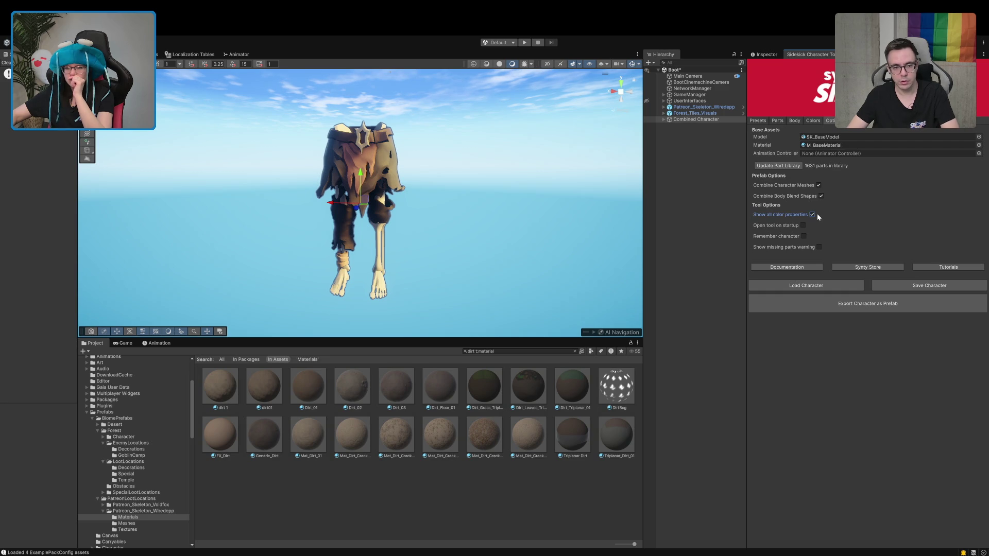
Scroll through every colour property row in the Colors tab, then return to Options.
click(817, 122)
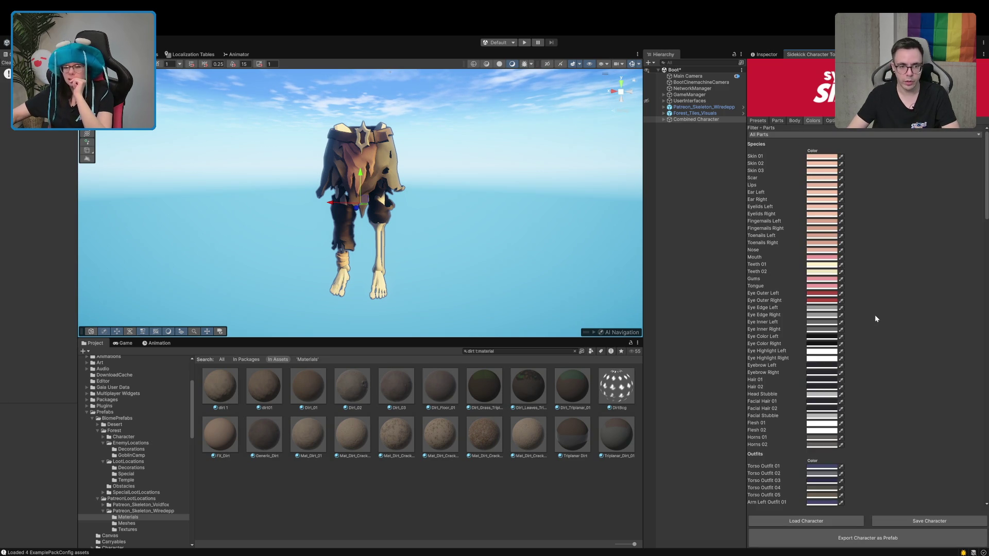
scroll(875, 314, down, 15)
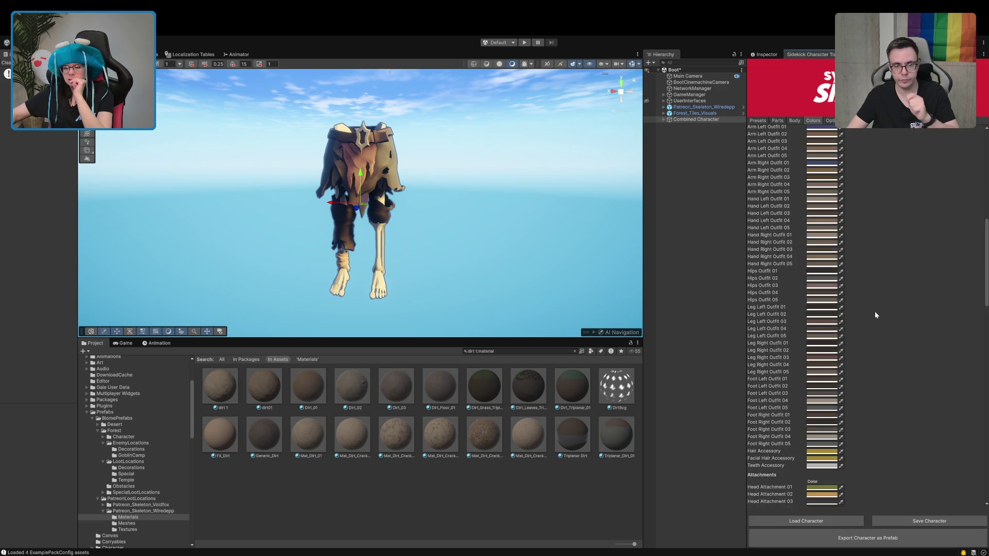
scroll(875, 312, down, 15)
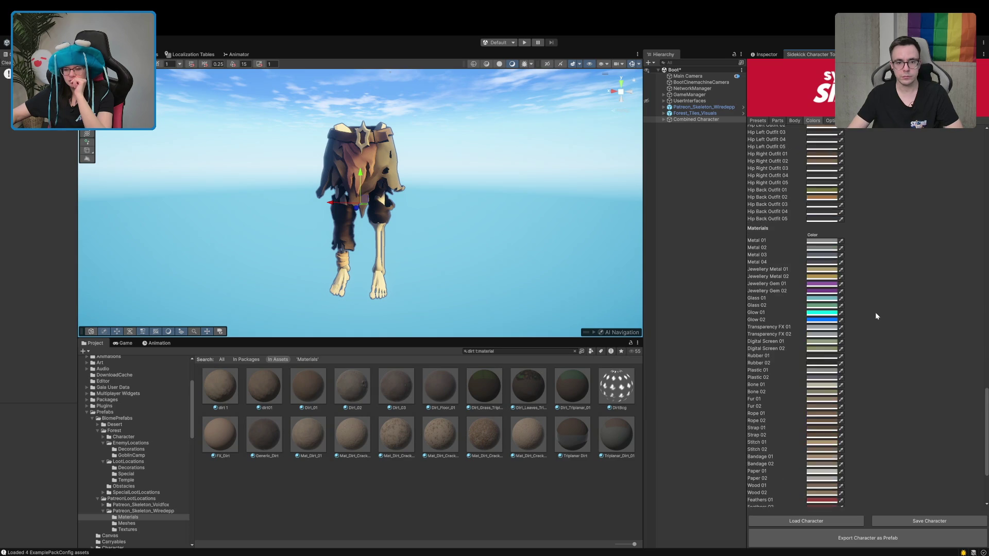
scroll(874, 397, up, 5)
scroll(878, 401, up, 20)
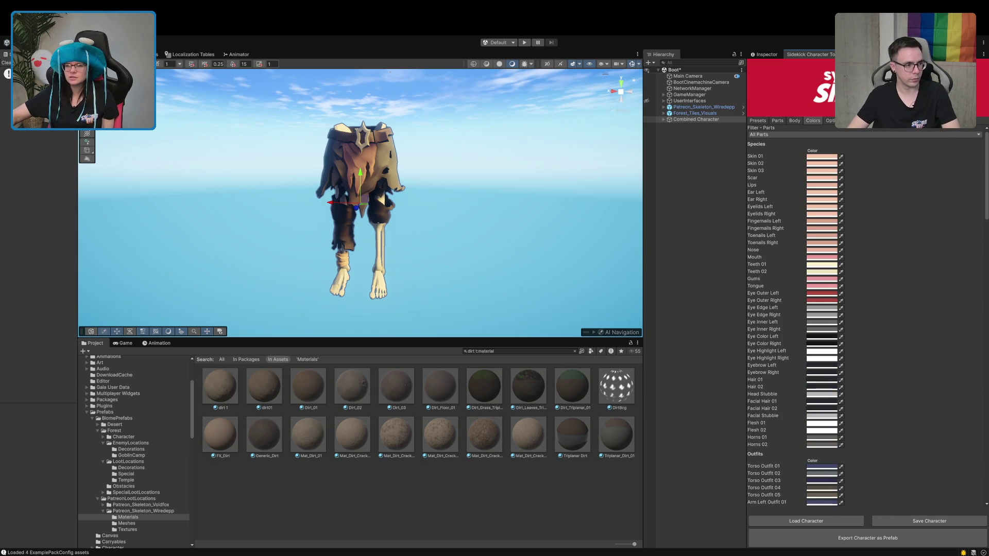
click(830, 120)
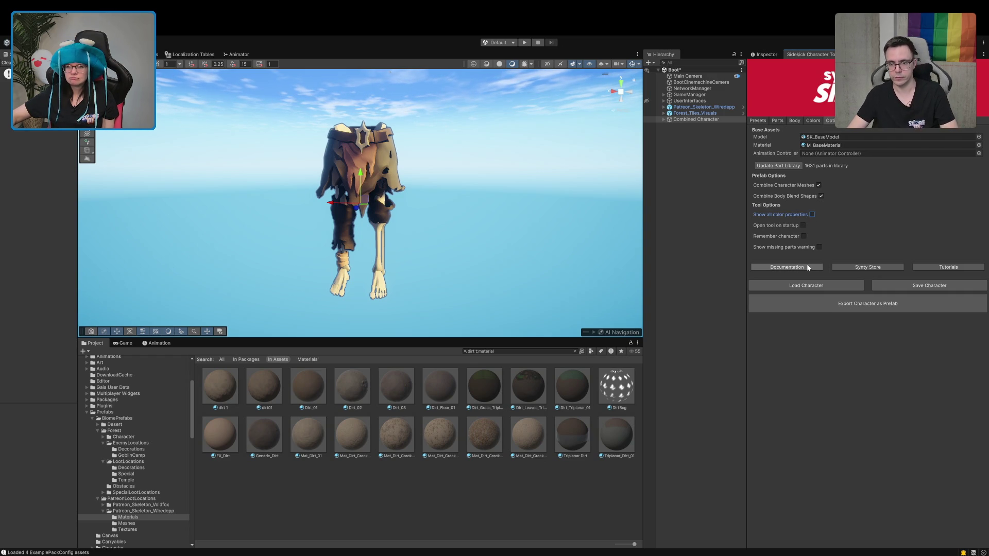
Set the Colors tab's Filter-Parts to All Parts, then switch to the Parts list.
click(778, 121)
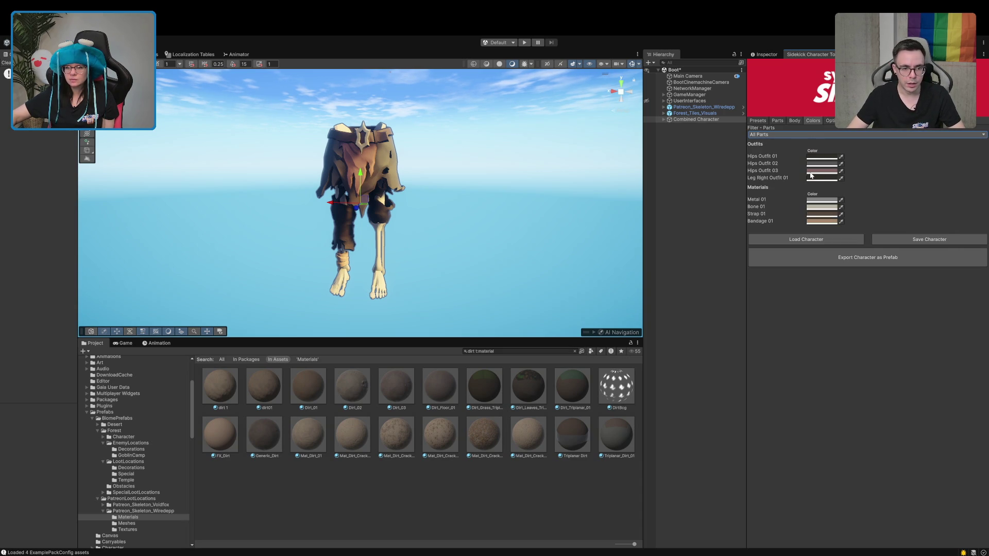
key(Down)
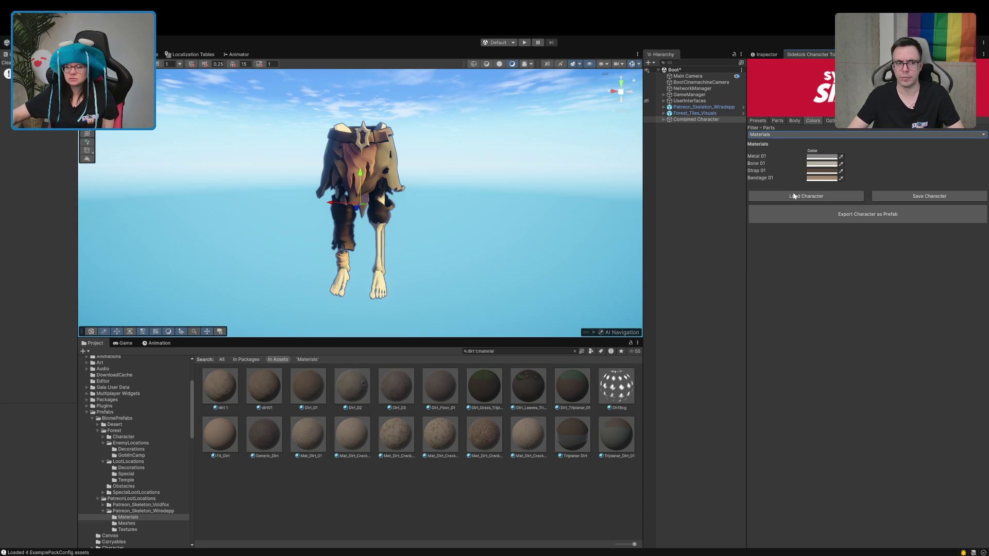
key(Down)
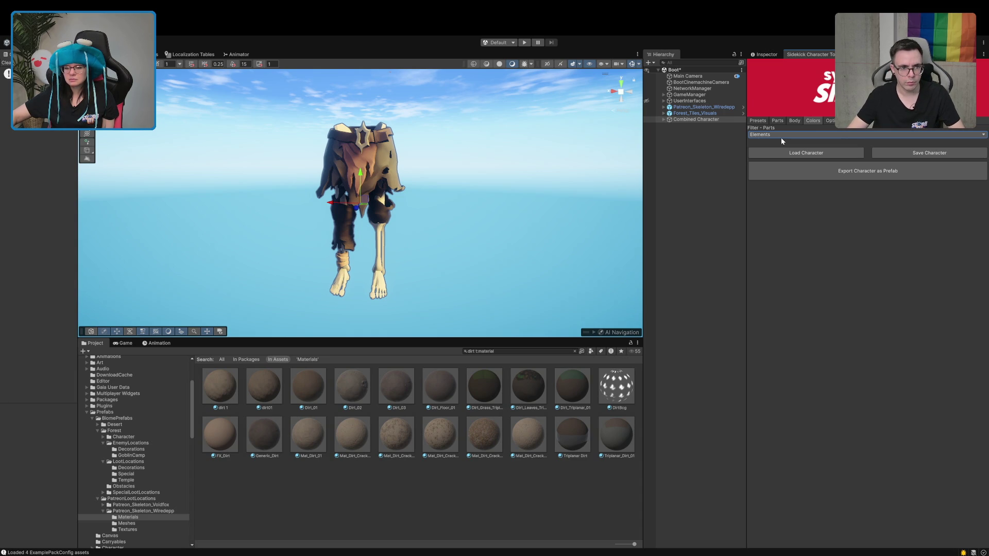
key(Up)
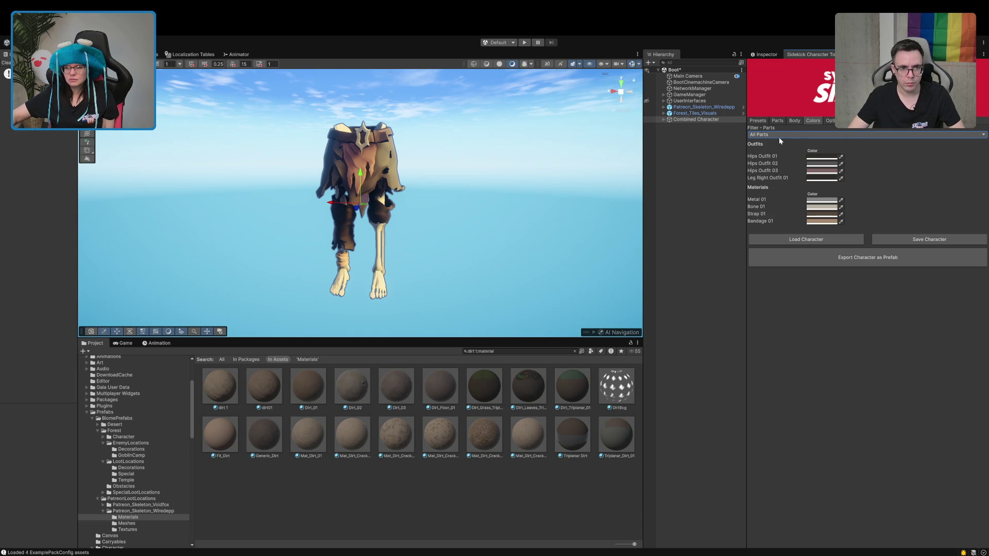
click(778, 121)
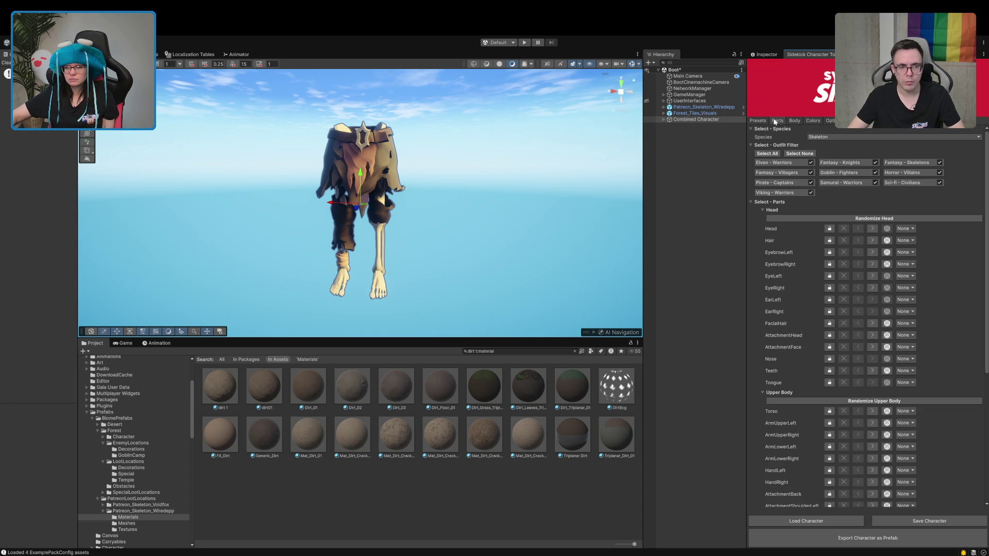
Scroll through the skeleton's assigned parts and glance at the Presets tab.
scroll(792, 252, down, 2)
scroll(792, 255, down, 5)
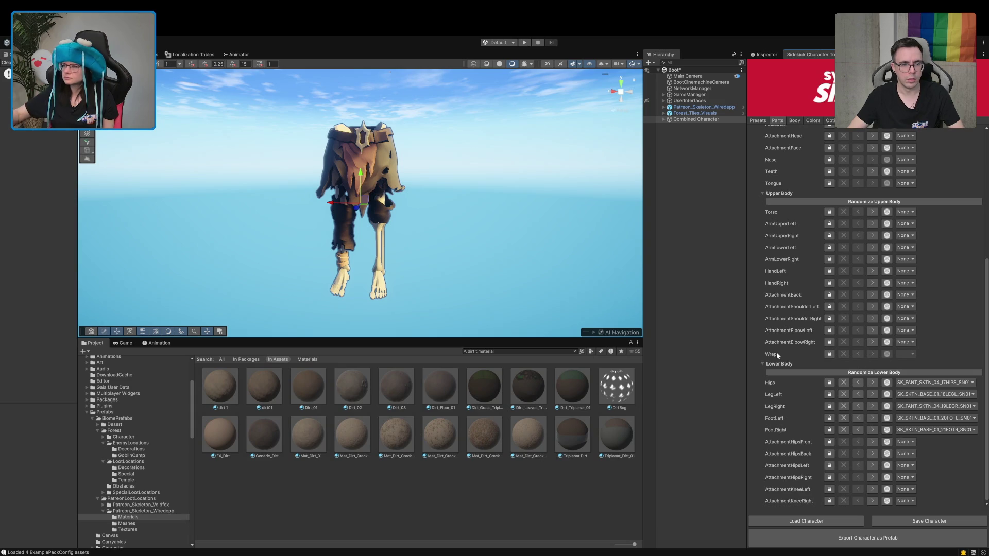
scroll(788, 345, up, 8)
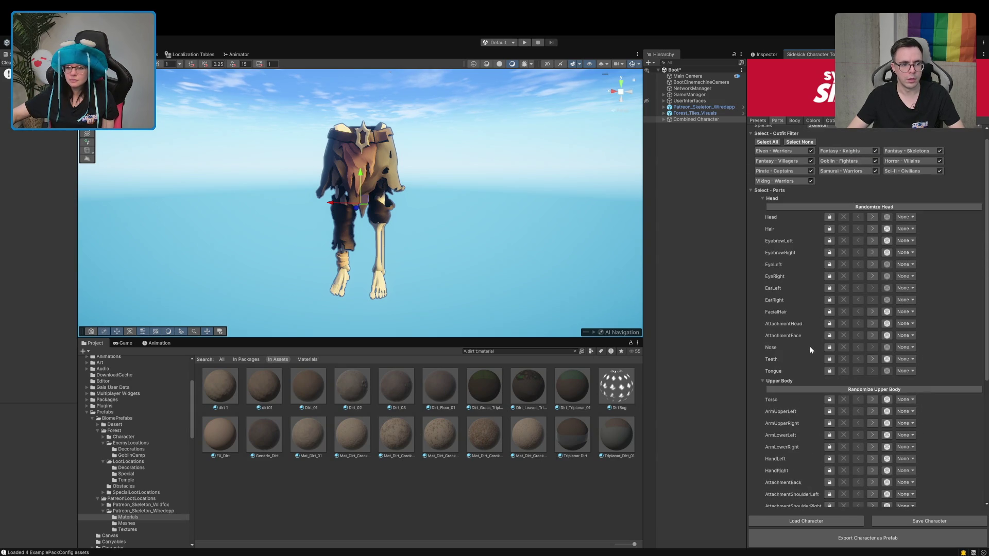
click(760, 122)
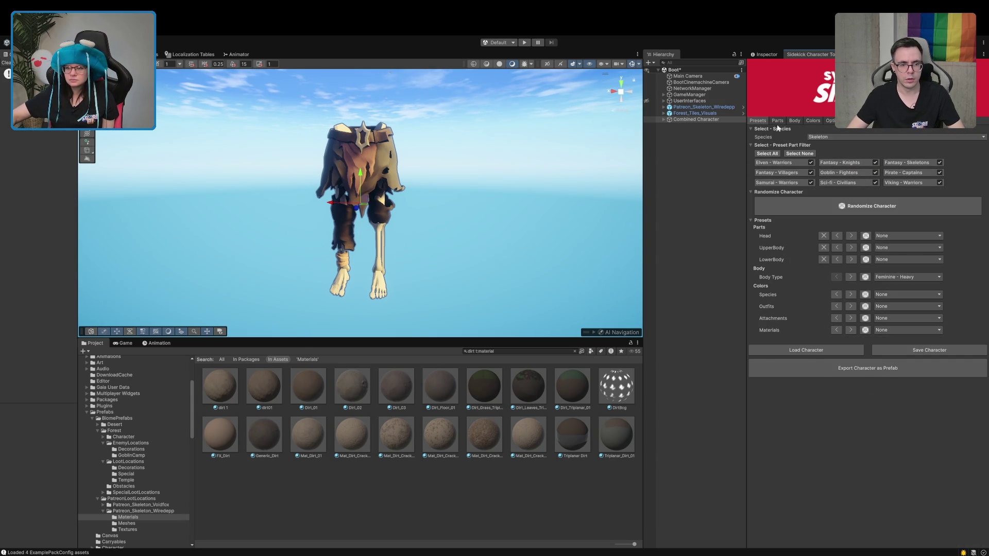
click(777, 122)
scroll(808, 290, down, 10)
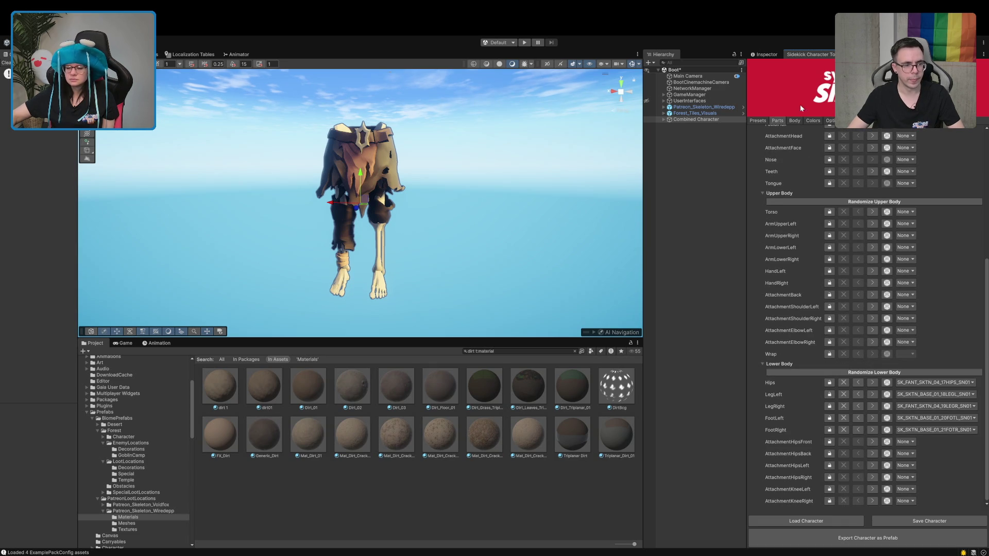
Review the Body, Colors and Options tabs, ending on Colors with Patreon_Skeleton_Wiredepp selected.
click(794, 121)
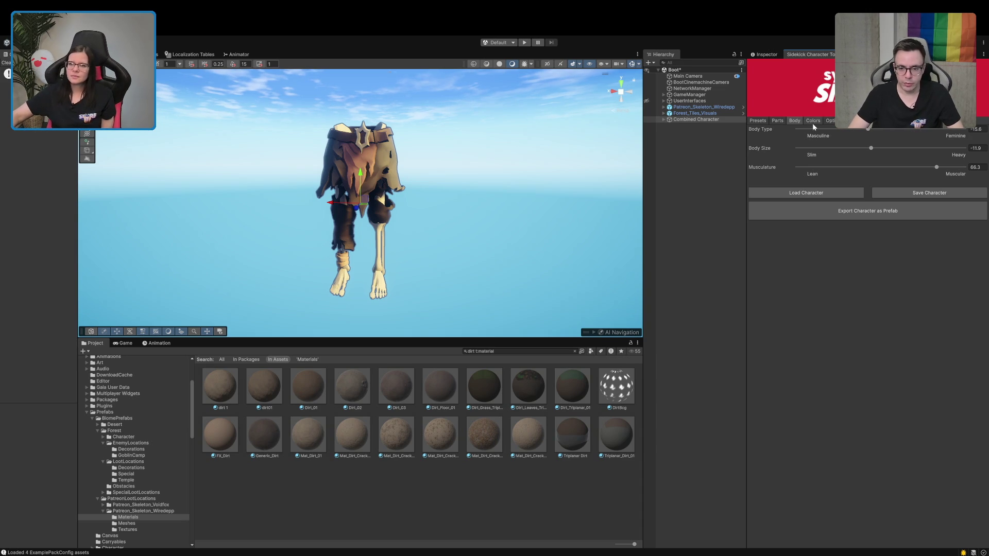
click(815, 123)
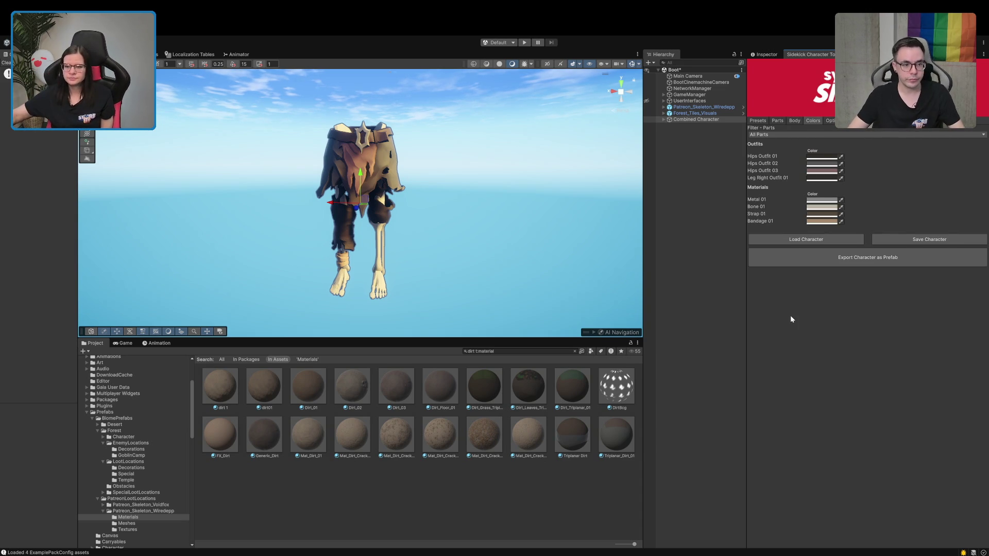
click(830, 121)
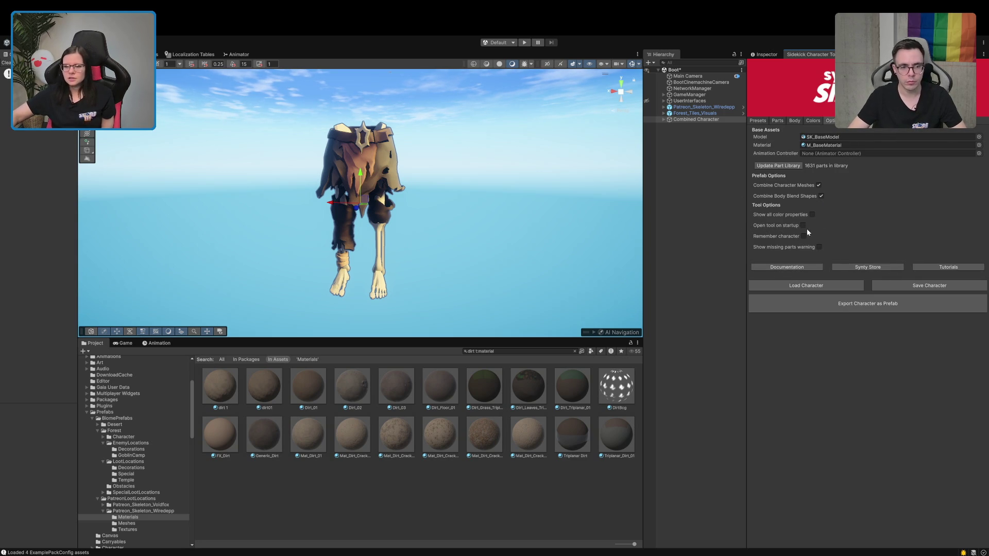
click(813, 121)
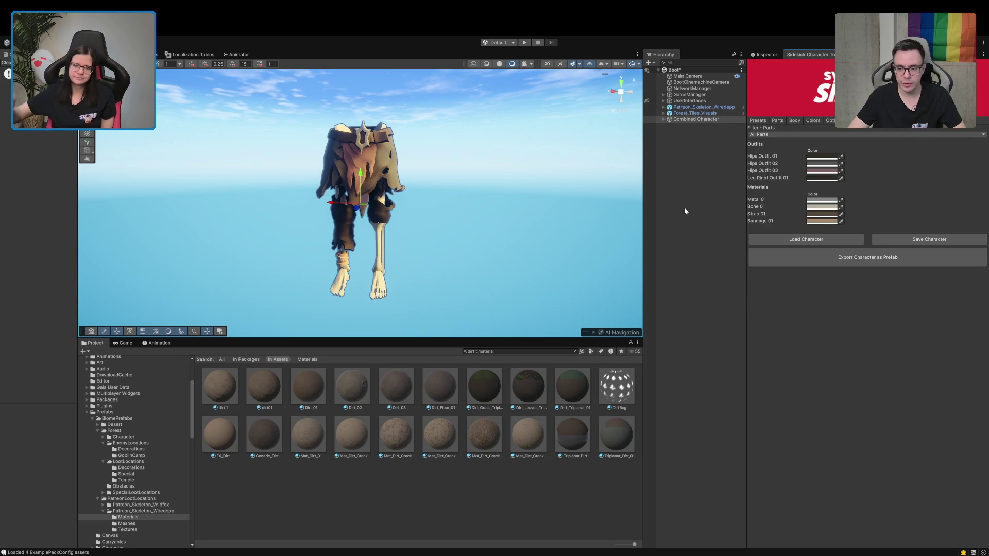
click(704, 107)
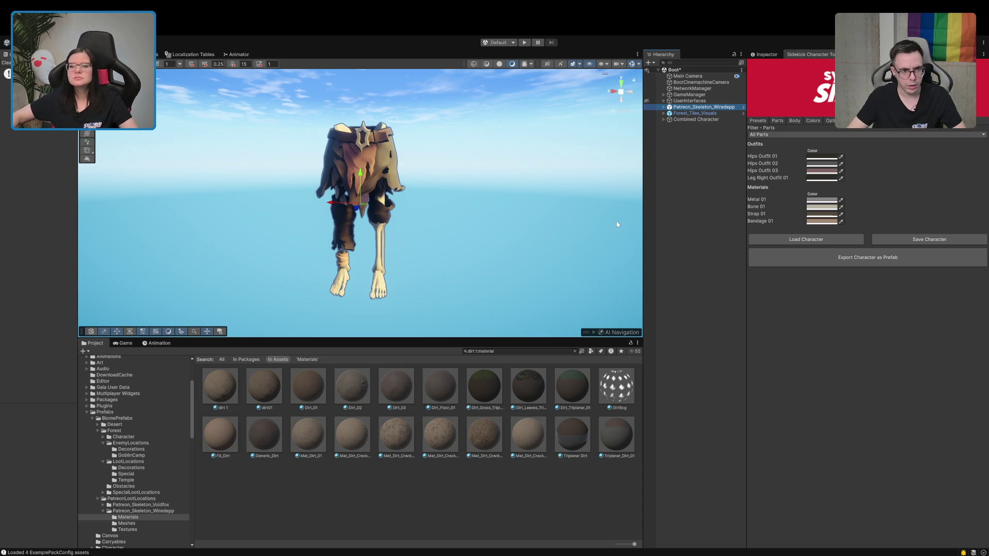
In the Inspector, select the skeleton's mesh child and toggle its BlendShapes foldout.
click(767, 55)
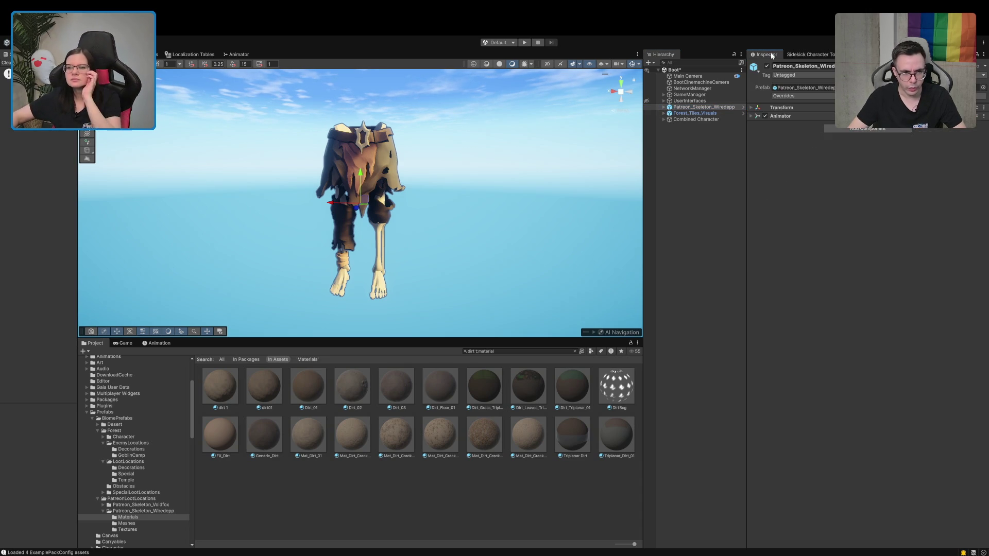
click(664, 107)
click(669, 119)
click(684, 113)
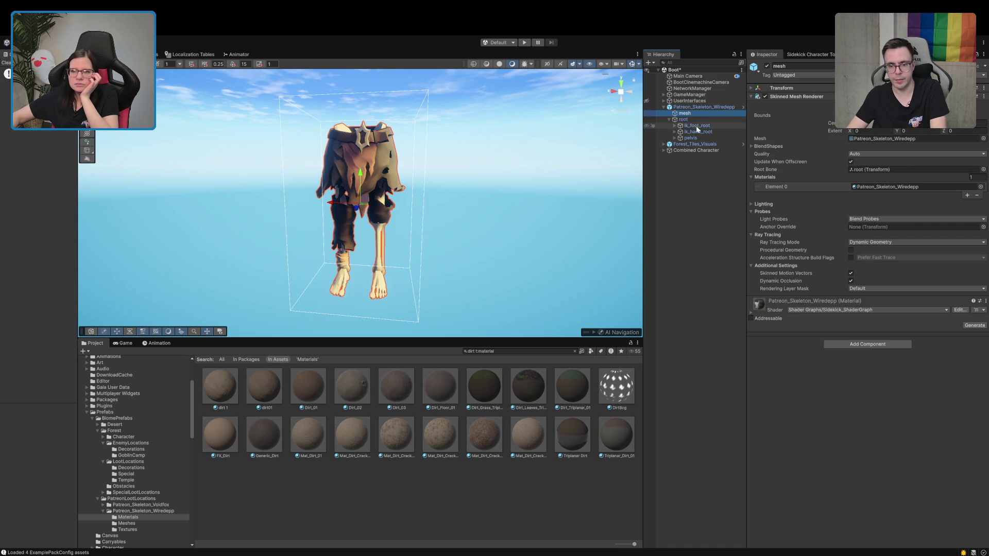
click(764, 149)
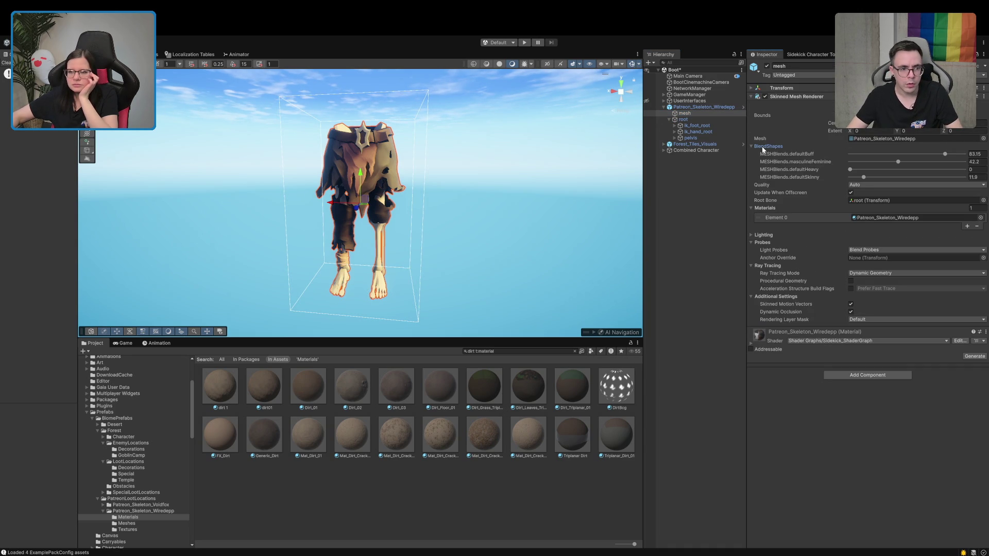
click(763, 148)
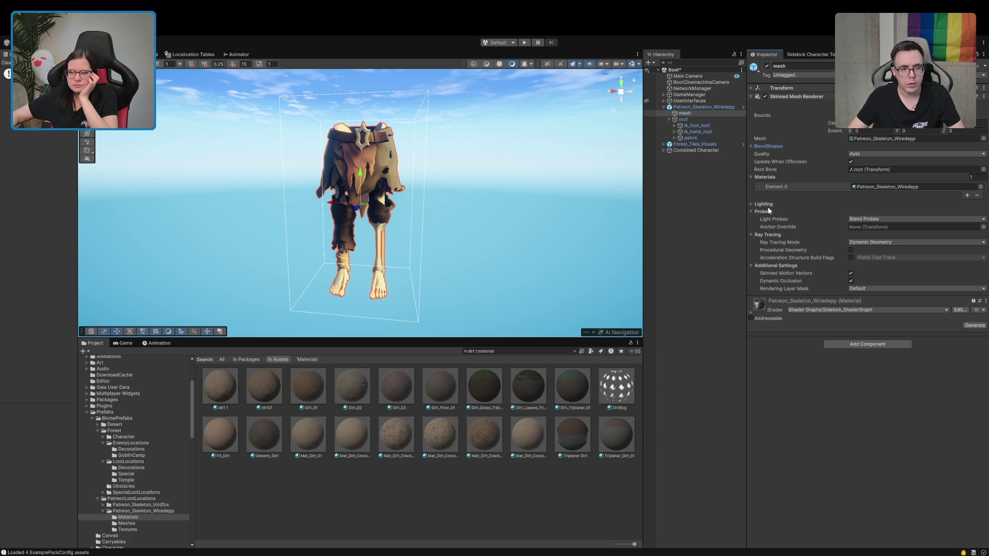
Check the rendering layer mask and Lighting settings, then open the DirtBcg material.
click(780, 289)
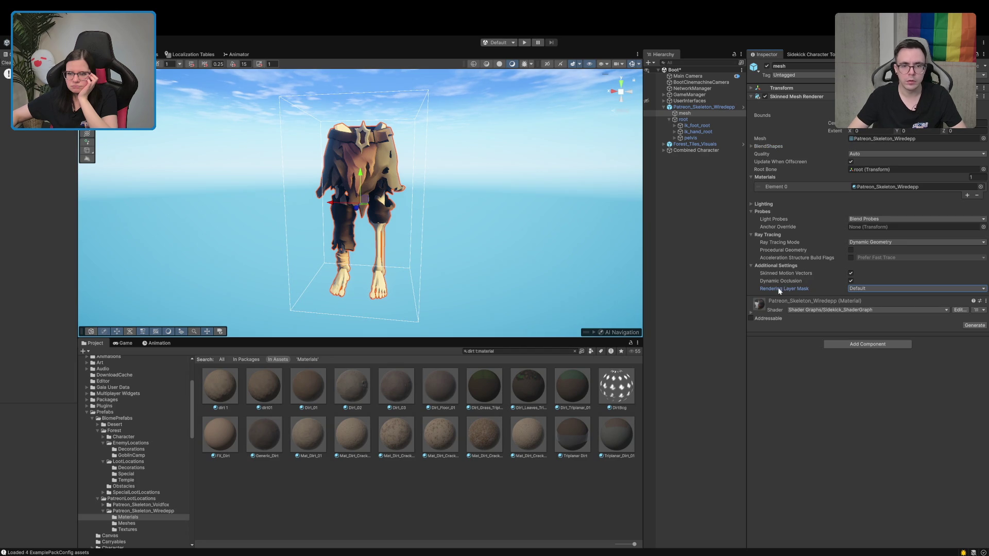
click(765, 205)
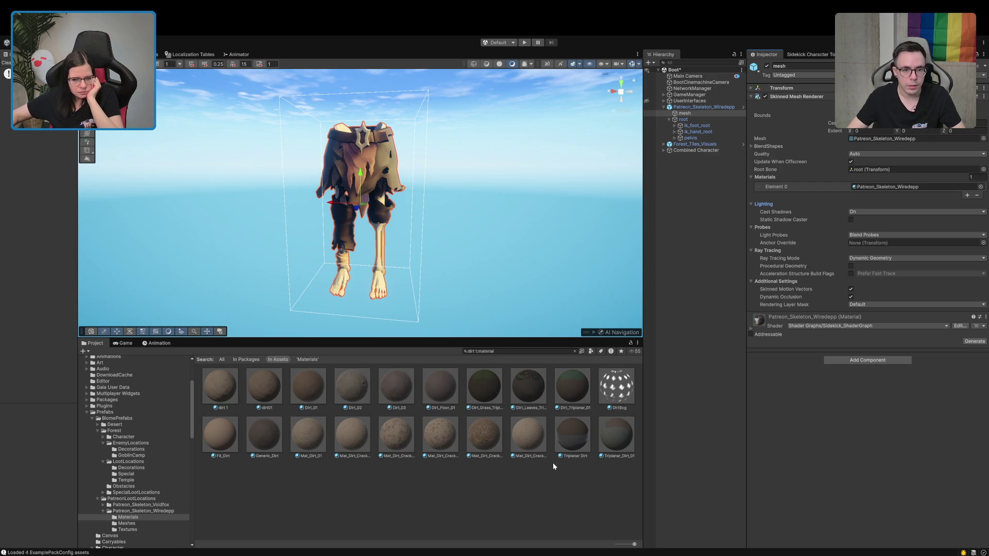
click(610, 391)
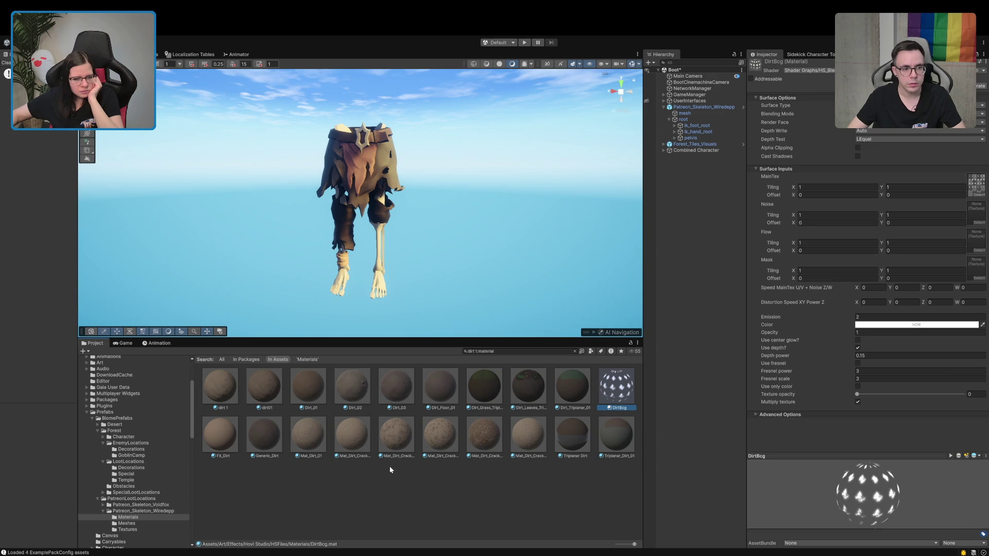
Replace 'dirt' with 'blood' in the Project search to list blood materials.
click(504, 351)
click(472, 351)
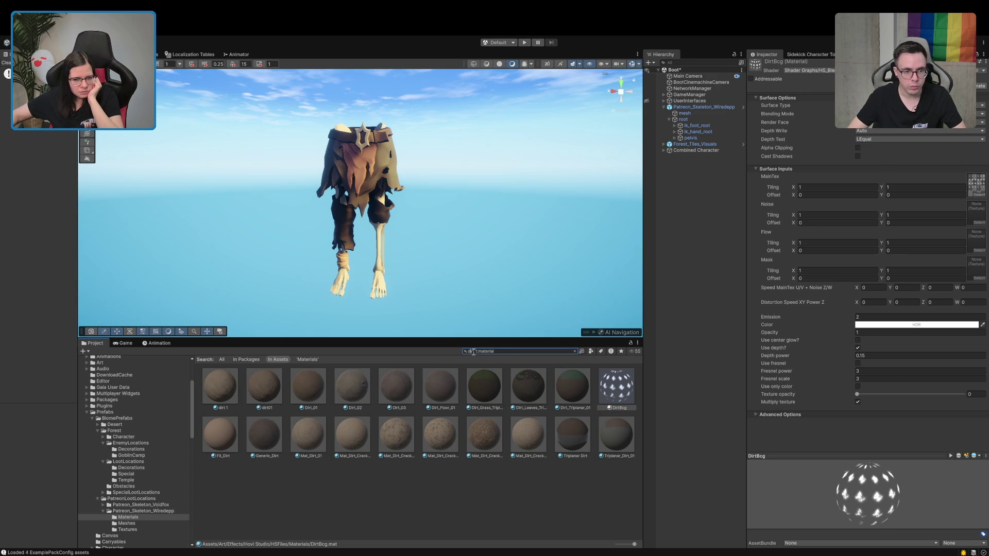
key(BackSpace)
key(BackSpace)
key(BackSpace)
text(blood)
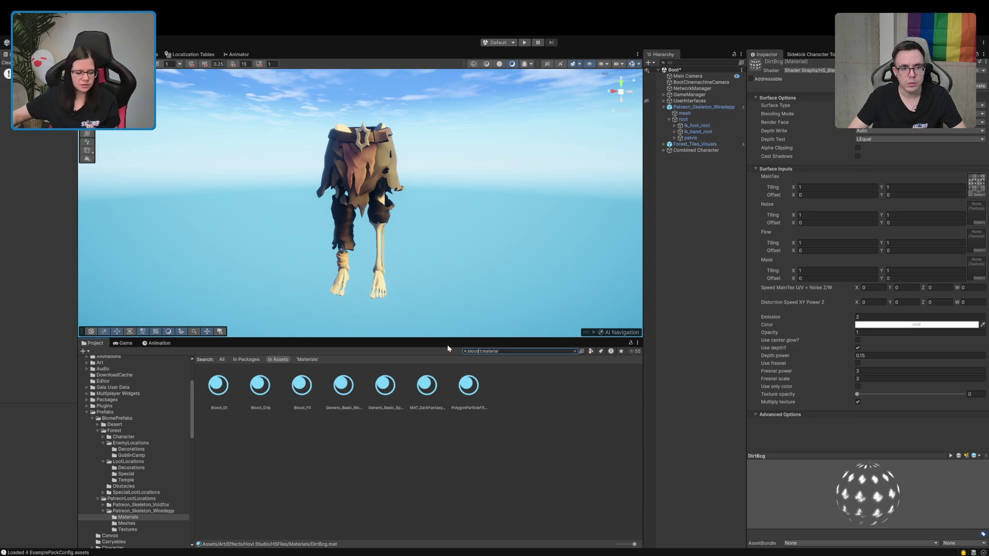
click(209, 398)
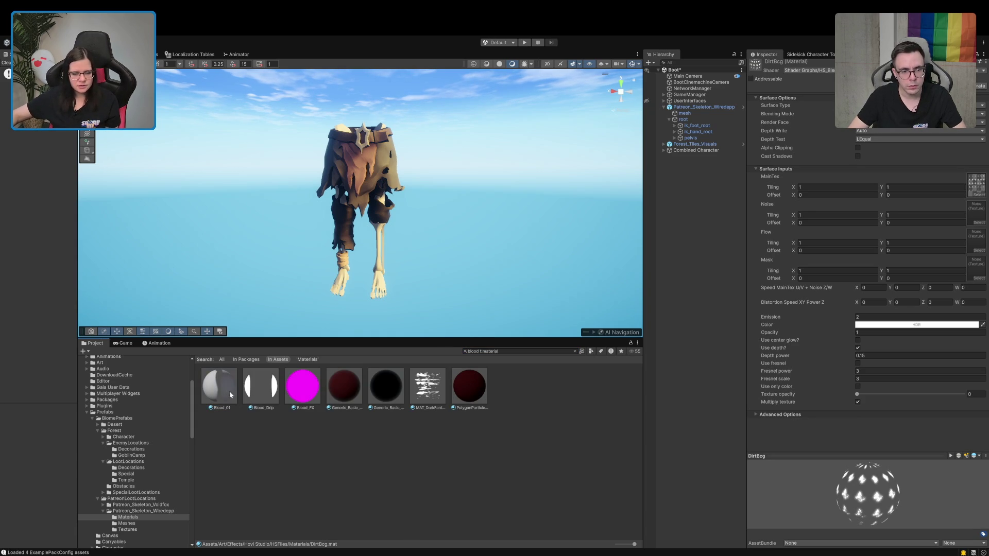
Inspect Blood_01, Blood_Drip, Generic_Basic_Bloody, Specular_Bloody, PolygonParticleFX_Blood and Bloodsplats materials.
click(219, 389)
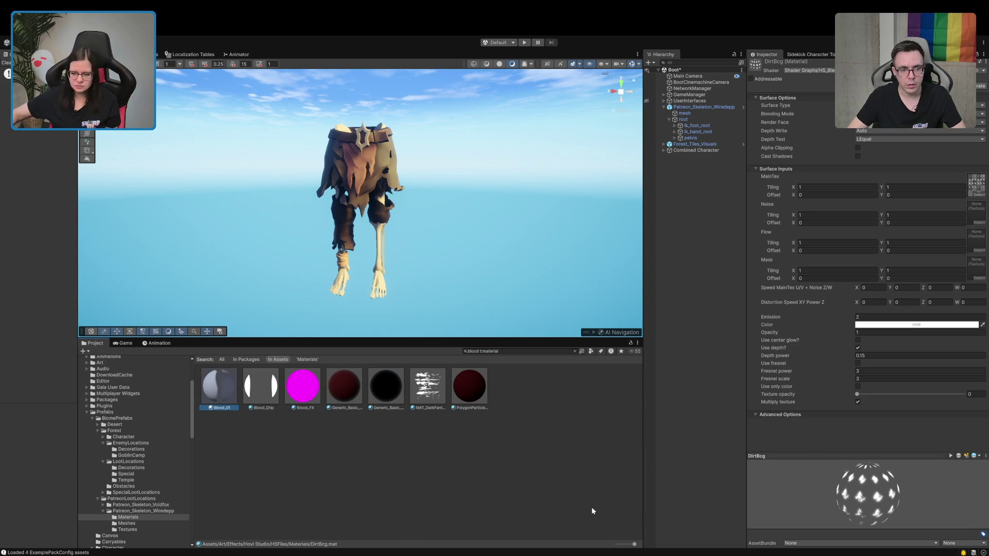
mouse_move(873, 487)
mouse_down()
mouse_move(935, 494)
mouse_move(880, 466)
mouse_move(876, 497)
mouse_move(842, 501)
mouse_move(836, 466)
mouse_move(880, 475)
mouse_move(864, 499)
mouse_move(891, 487)
mouse_move(899, 459)
mouse_move(886, 501)
mouse_move(845, 510)
mouse_move(896, 495)
mouse_move(929, 502)
mouse_move(894, 522)
mouse_move(875, 516)
mouse_up()
click(257, 397)
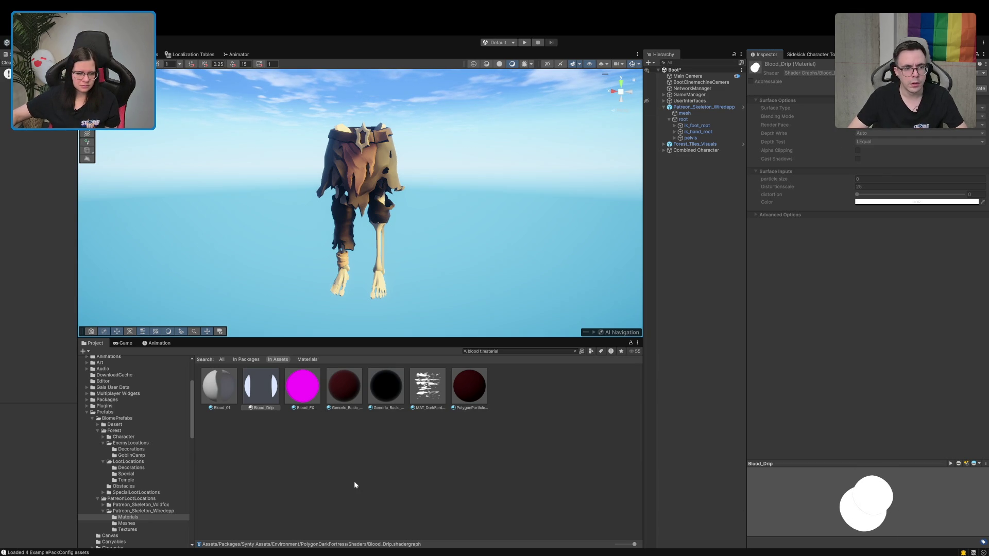
click(222, 390)
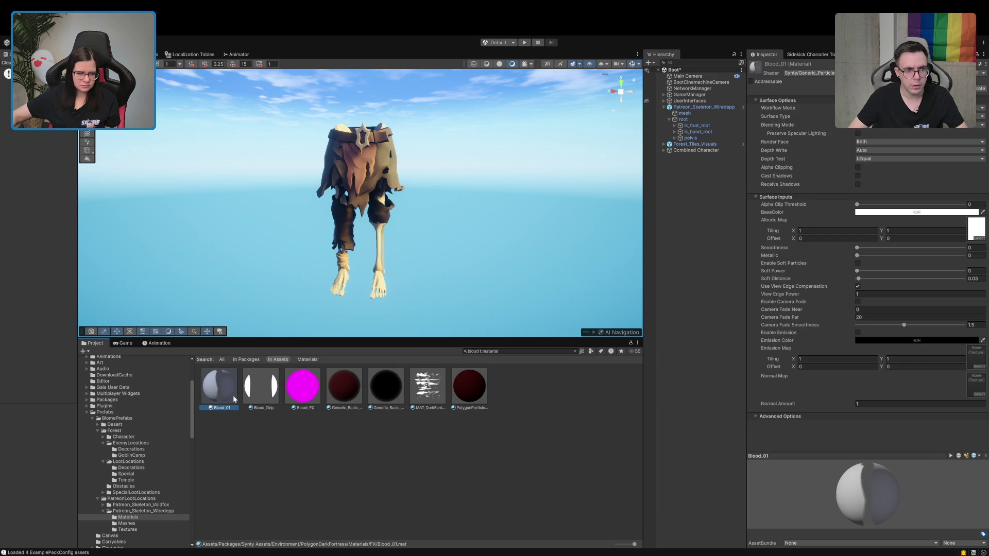
click(340, 394)
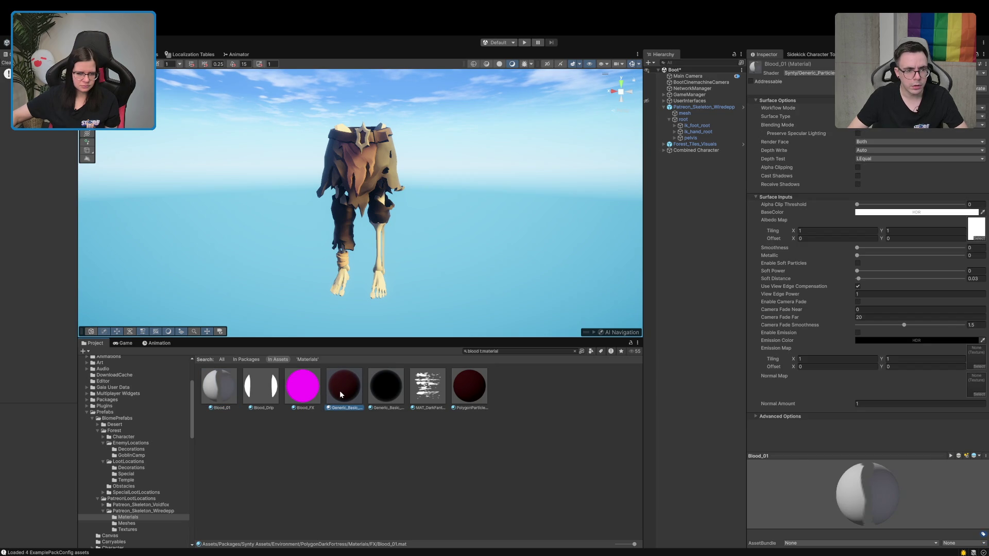
click(374, 400)
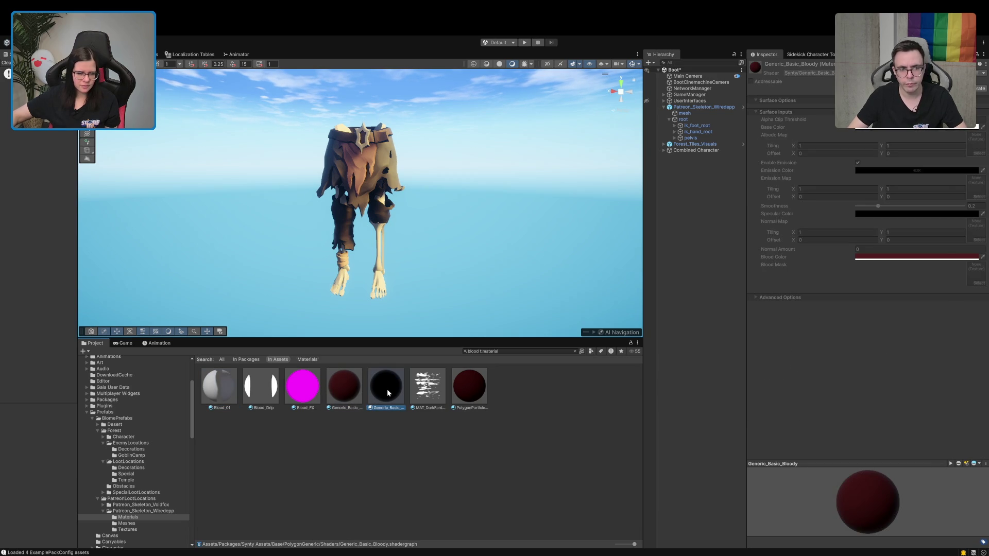
click(469, 386)
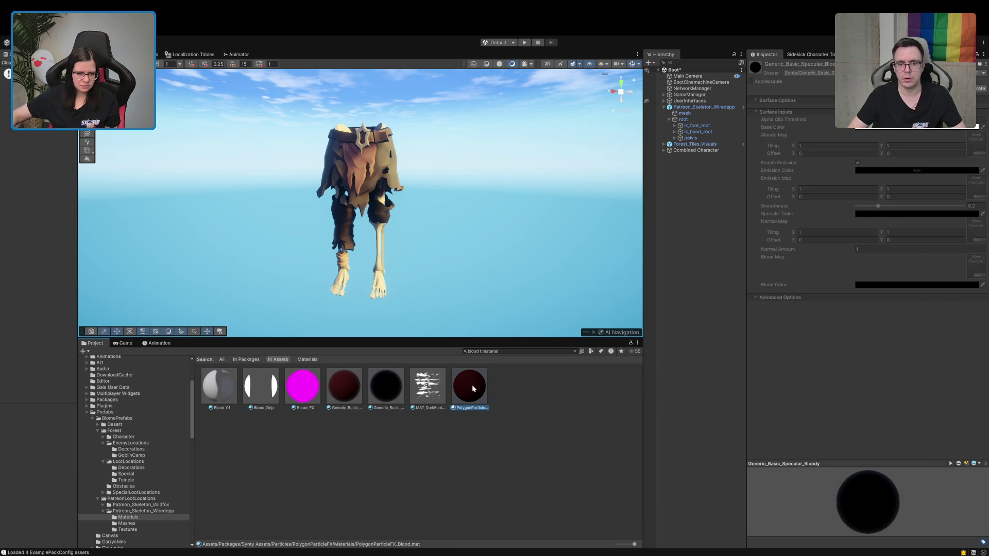
click(418, 391)
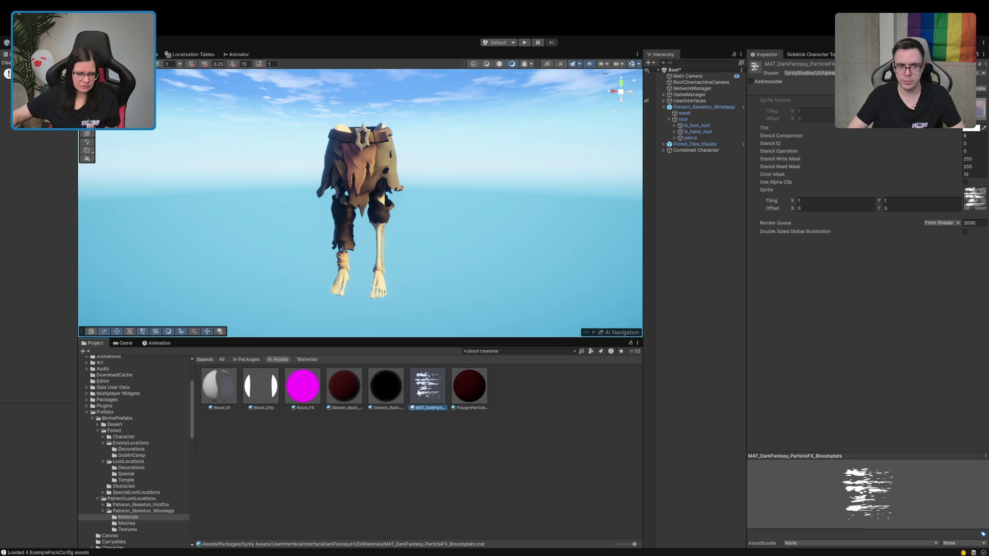
click(467, 393)
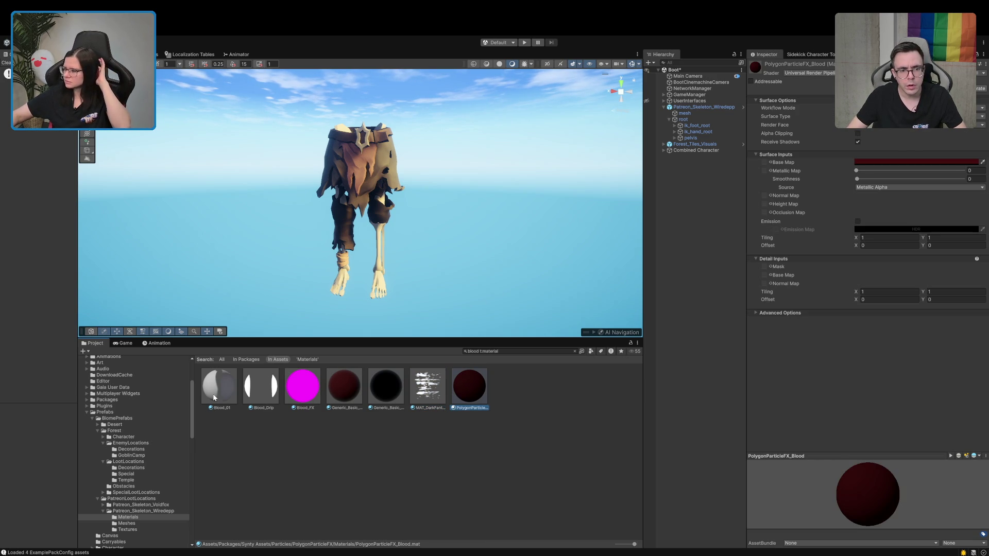
Deselect the material and clear the search to show the skeleton's Materials folder again.
click(327, 445)
click(515, 351)
key(ctrl+a)
key(BackSpace)
Open Synty > SidekickCharacters > Resources > Materials and inspect M_PresetColor and M_RuntimeDemo.
scroll(98, 479, down, 10)
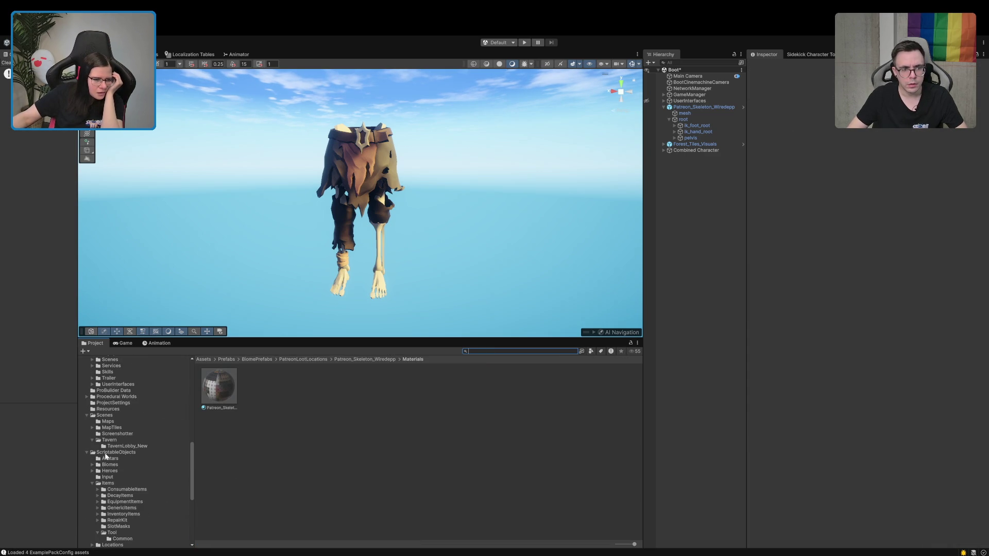
scroll(95, 440, down, 8)
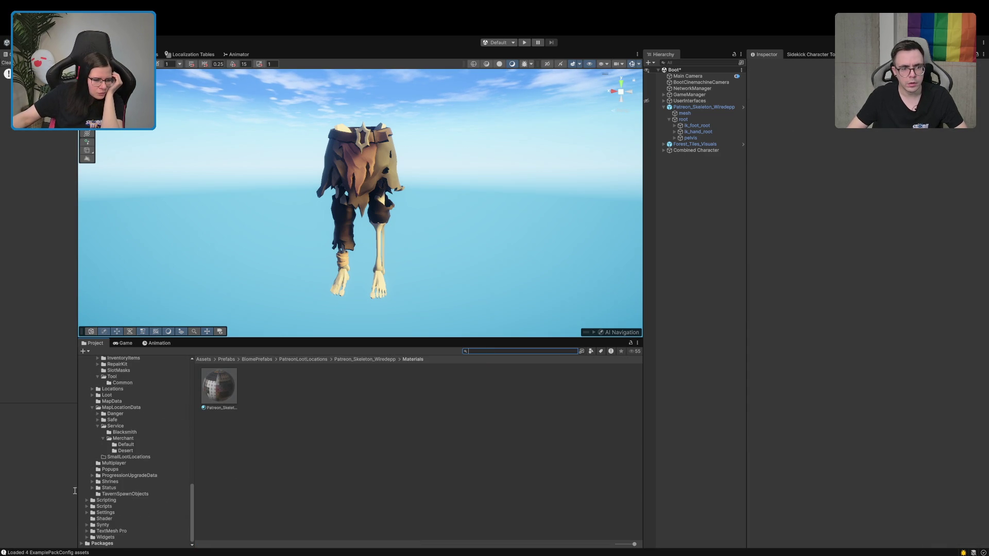
click(87, 525)
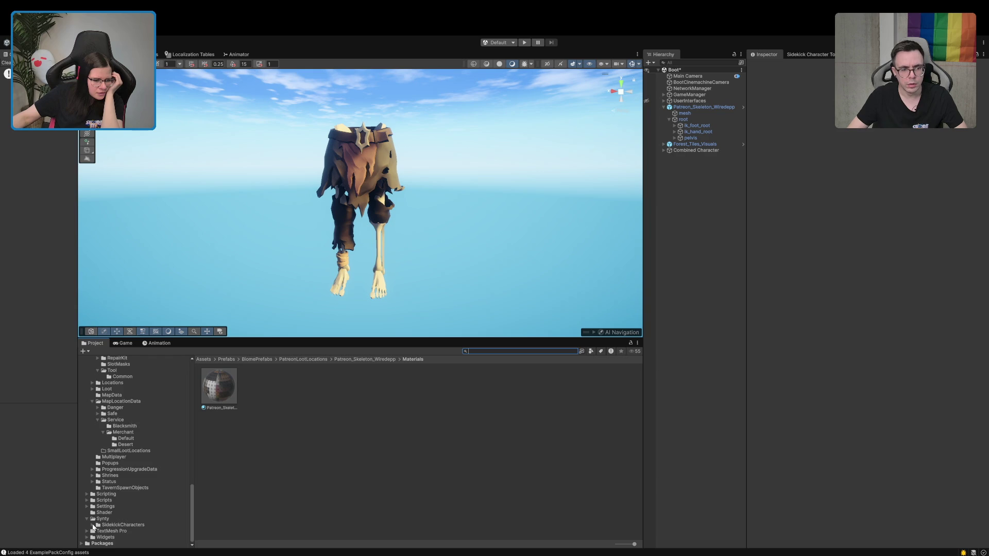
click(93, 525)
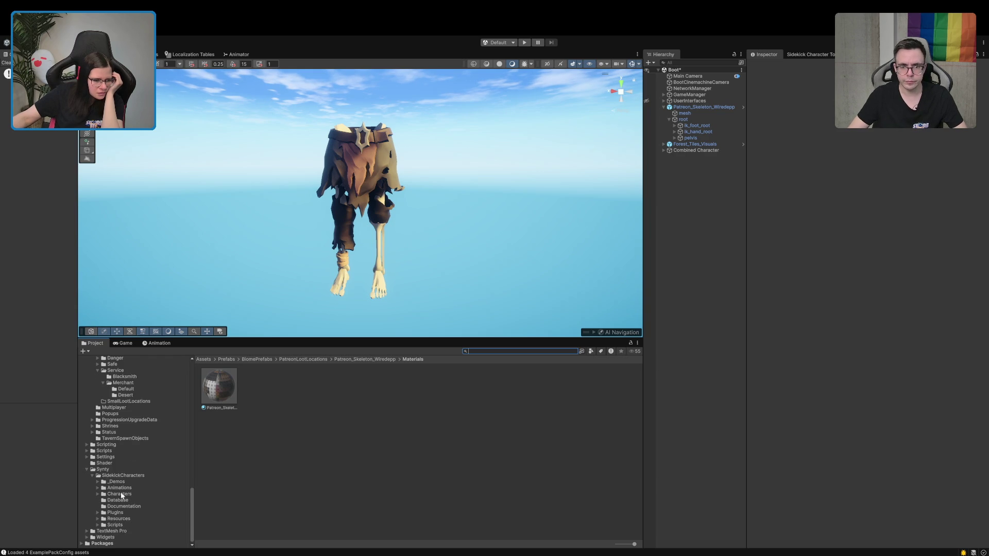
click(108, 518)
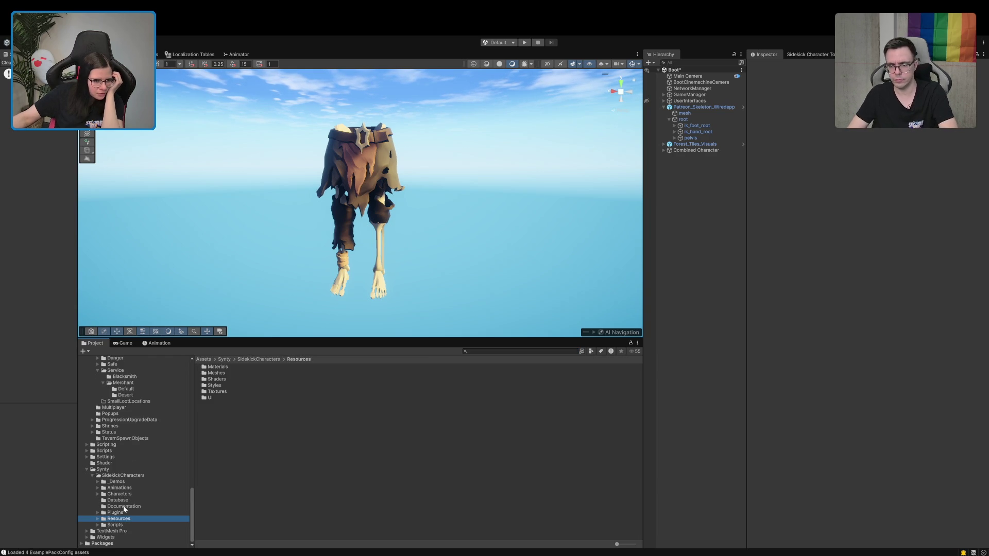
double_click(221, 367)
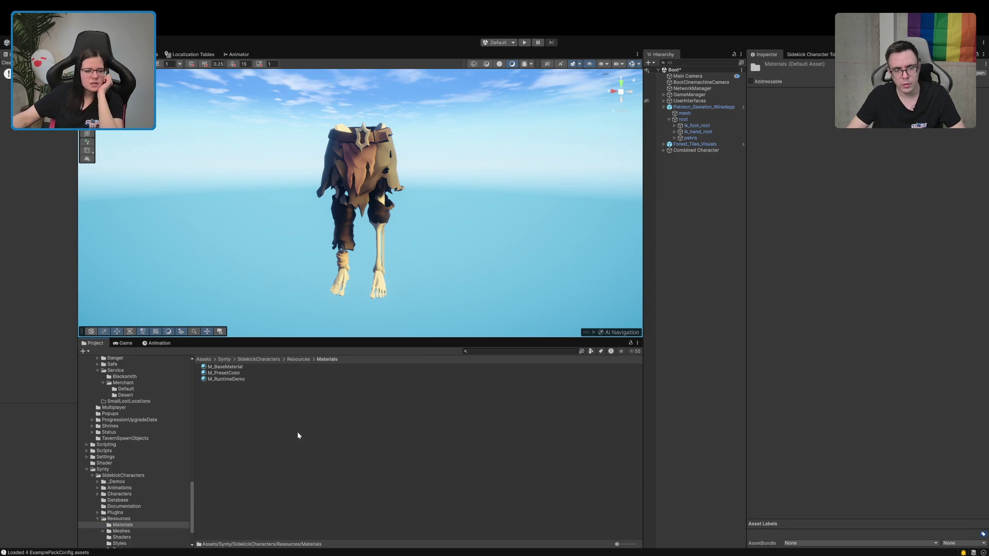
click(224, 373)
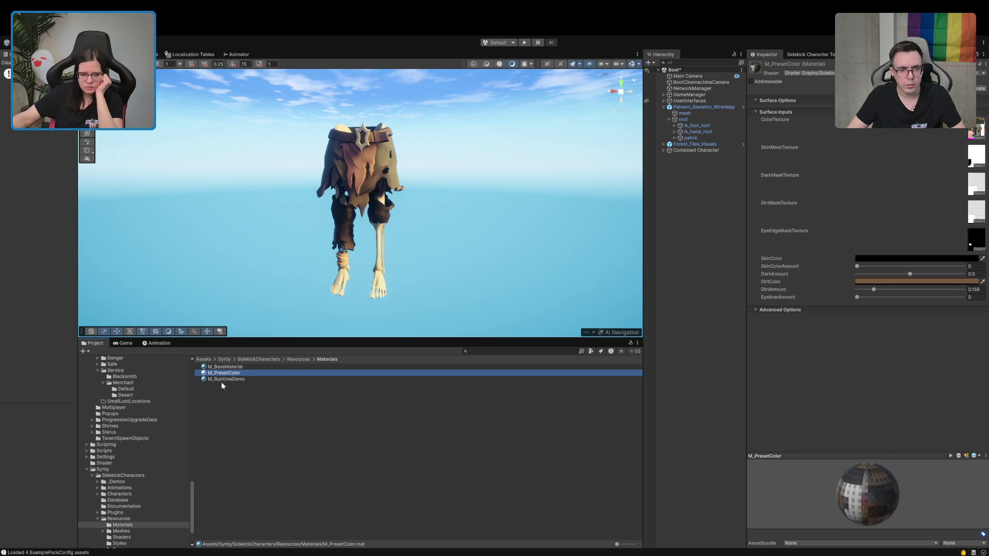
click(222, 380)
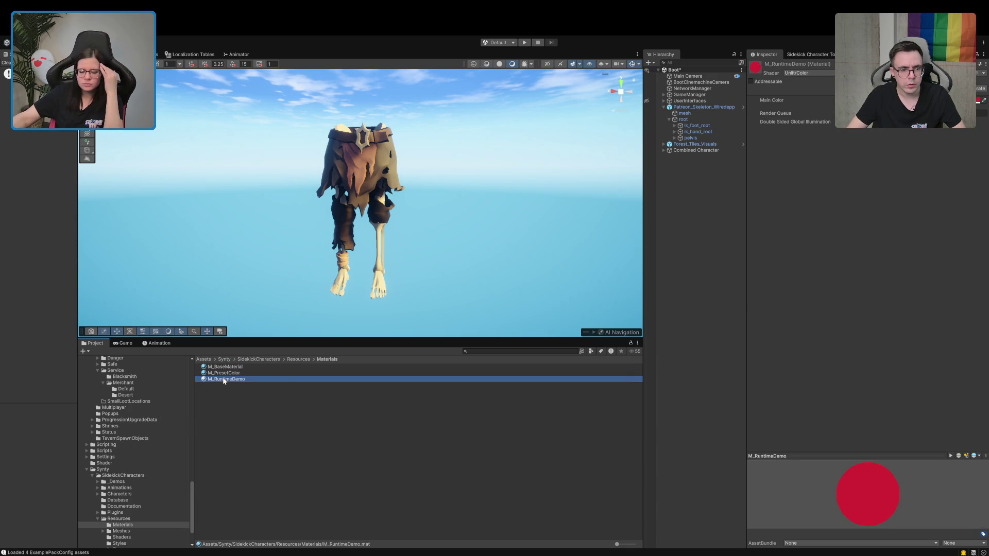
Inspect the Resources textures T_ColorMap, T_EmissionMap, T_MetallicMap, T_OpacityMap, T_ReflectionMap and T_SmoothnessMap.
scroll(149, 470, down, 3)
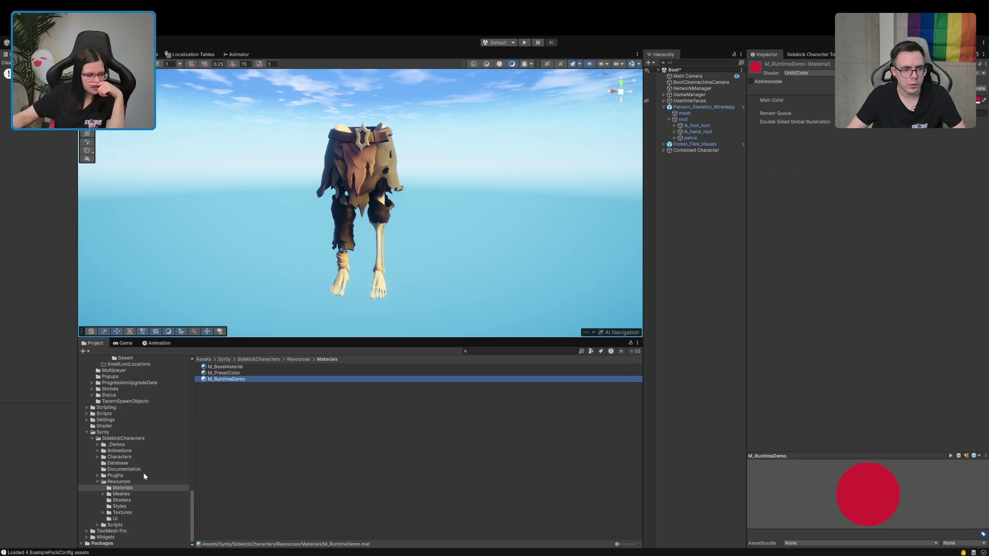
click(115, 513)
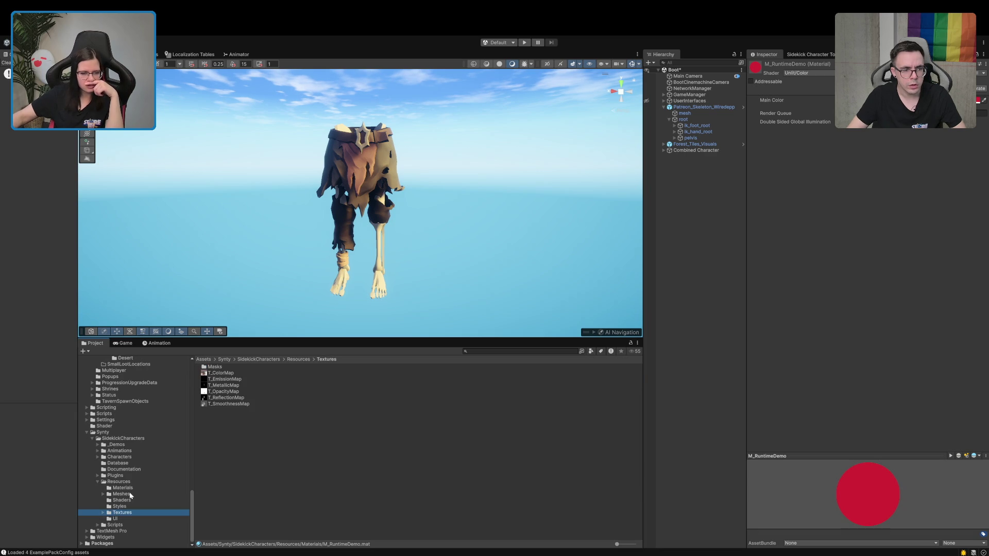
click(230, 373)
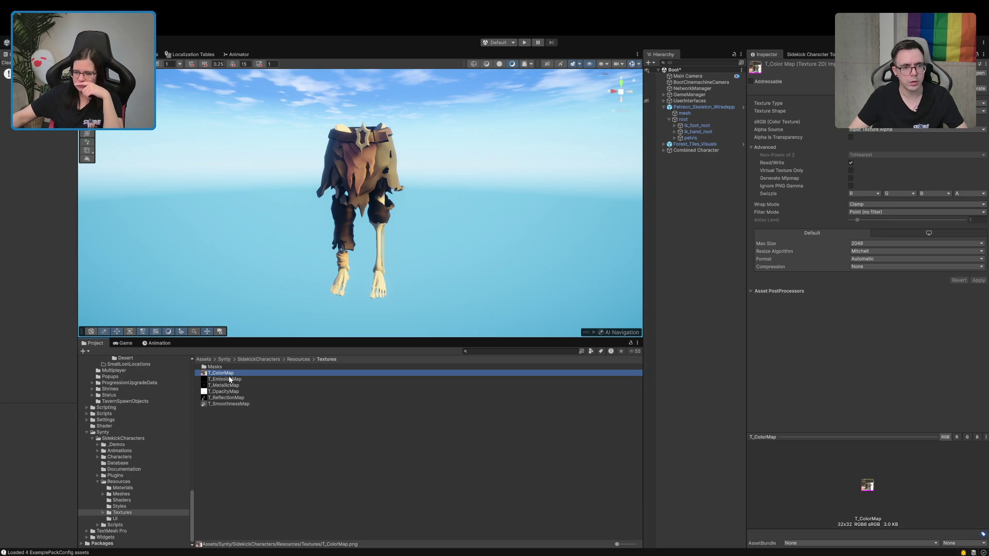
click(227, 379)
click(227, 386)
click(225, 391)
click(226, 397)
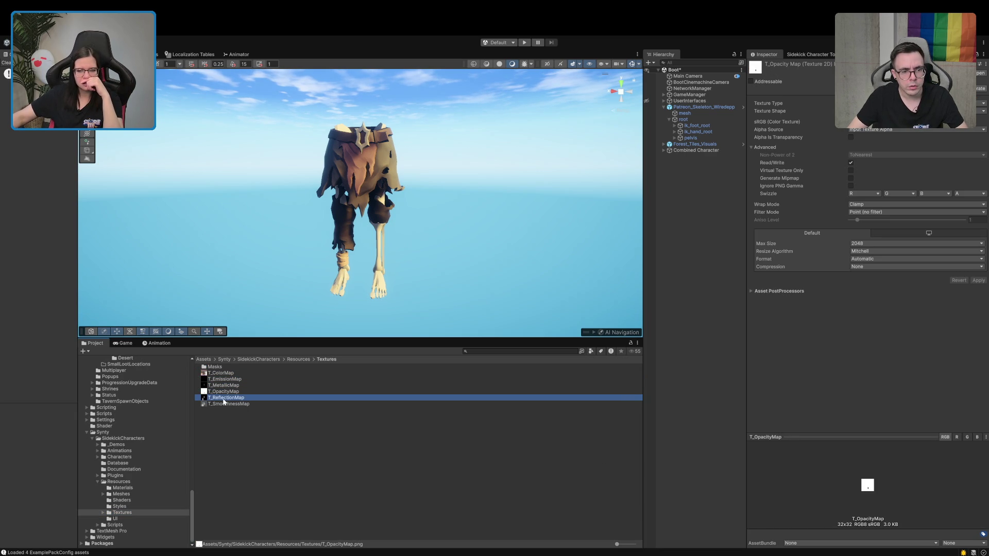
click(228, 405)
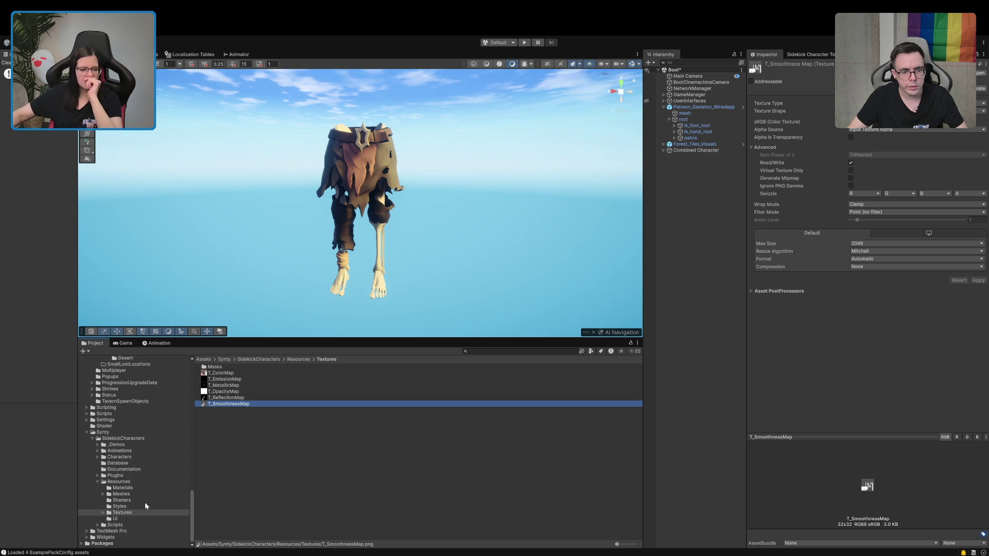
Inspect the Masks textures Mask_Dirt, T_EyeEdgeMask, T_SkinMask_Map, Mask_Cuts and Mask_Dark.
click(103, 513)
click(124, 519)
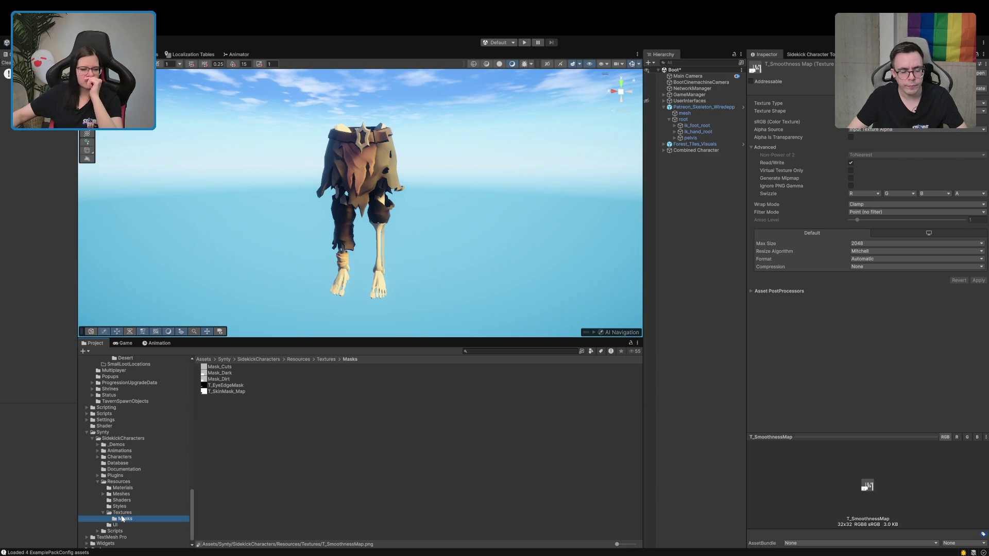
click(227, 379)
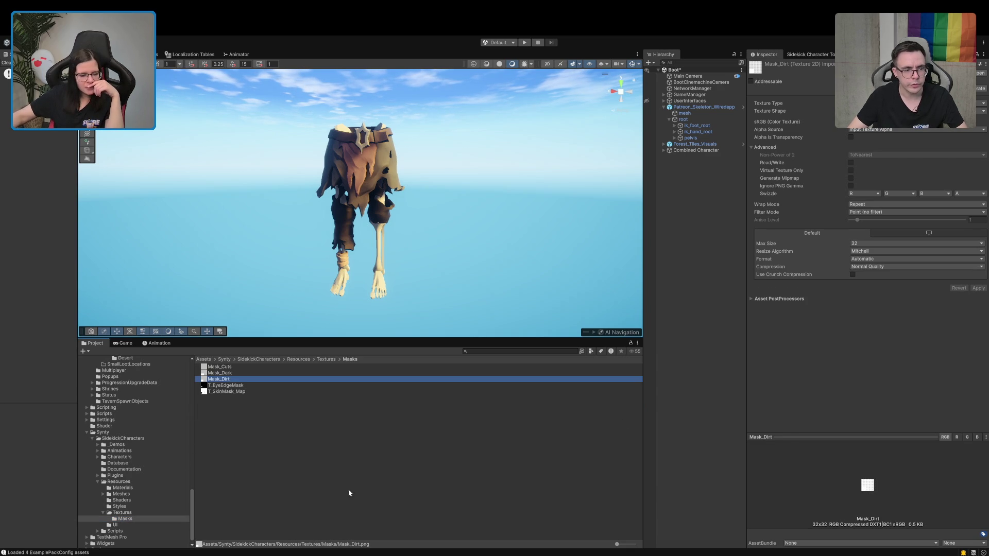
click(232, 386)
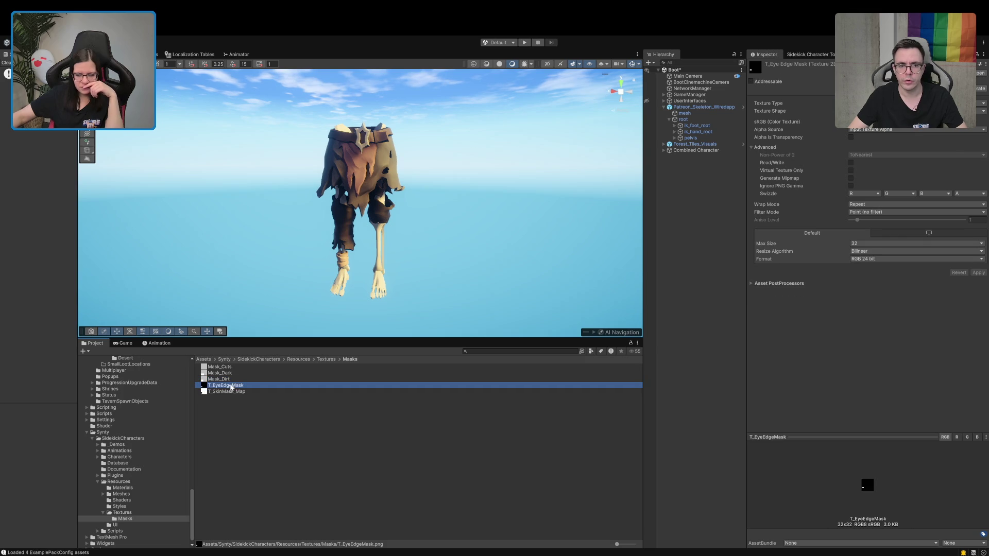
click(232, 392)
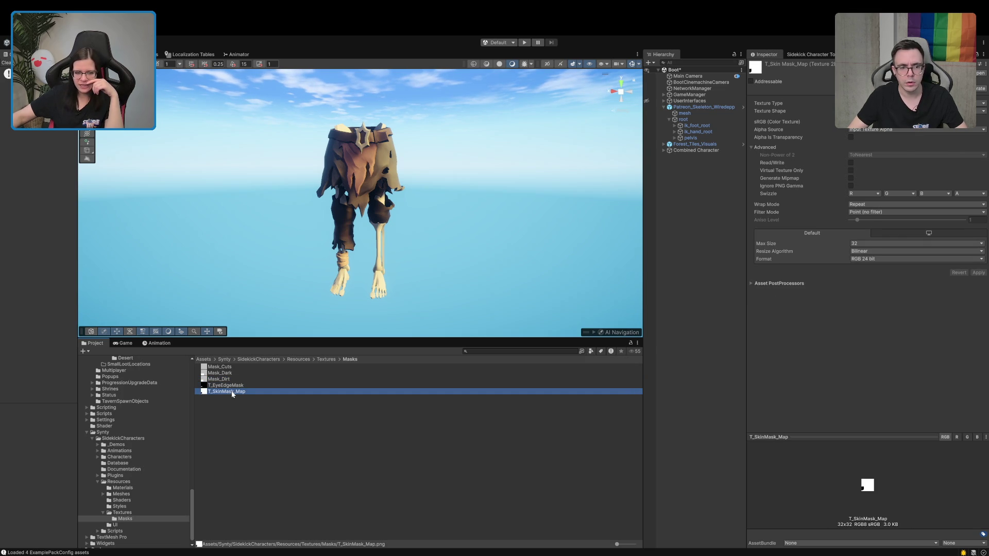
click(220, 368)
click(219, 373)
click(222, 380)
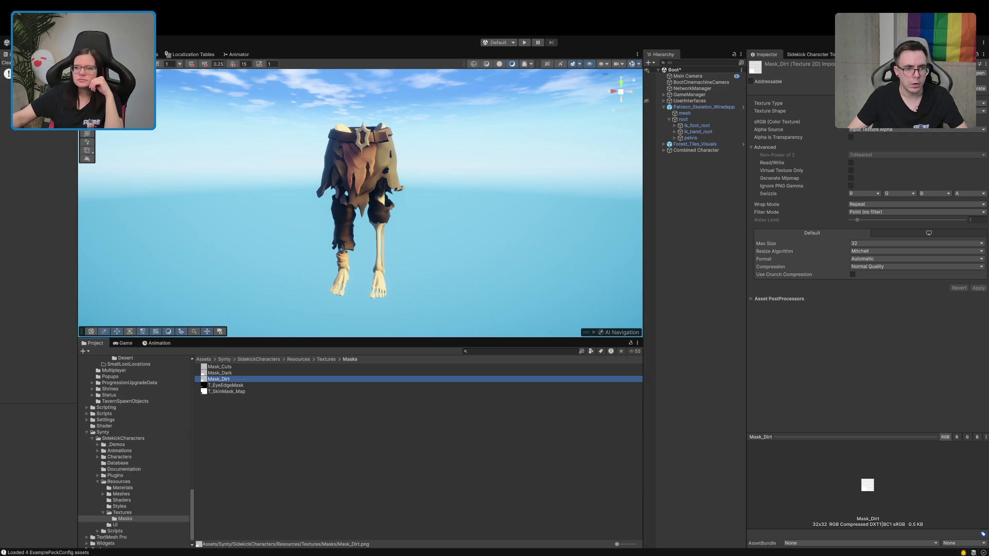
Bring up the Sidekick Character Tool and browse SidekickCharacters, Resources and _Demos back to Synty.
click(809, 54)
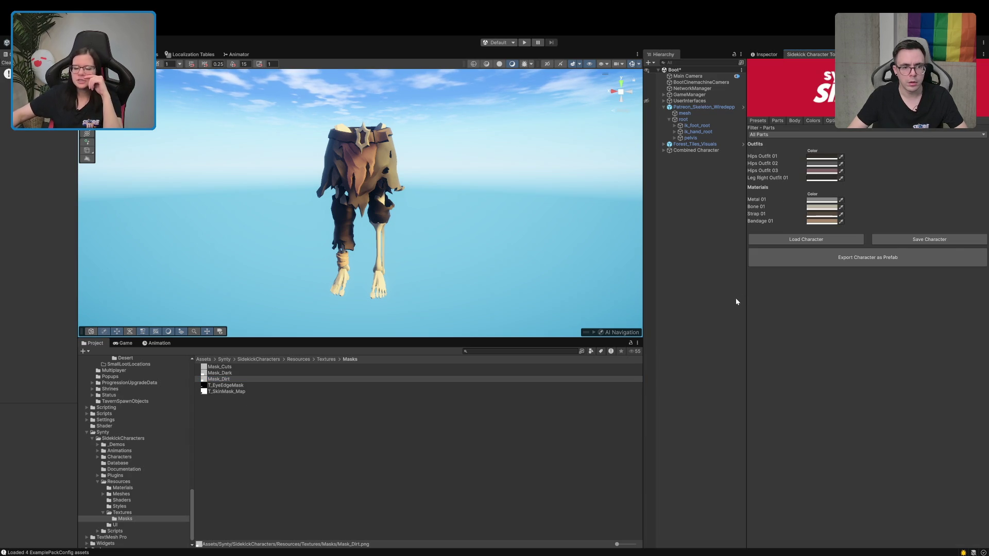
click(98, 439)
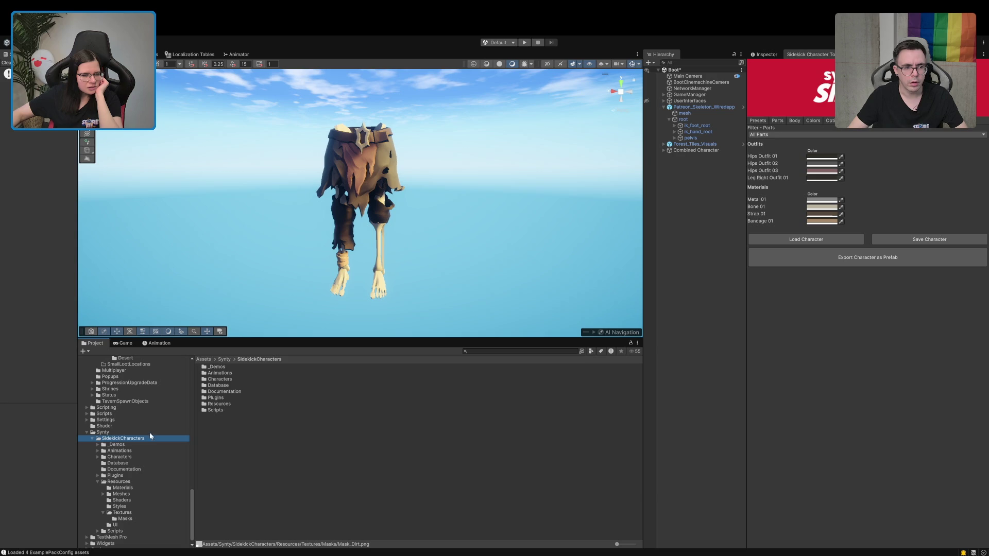
double_click(221, 404)
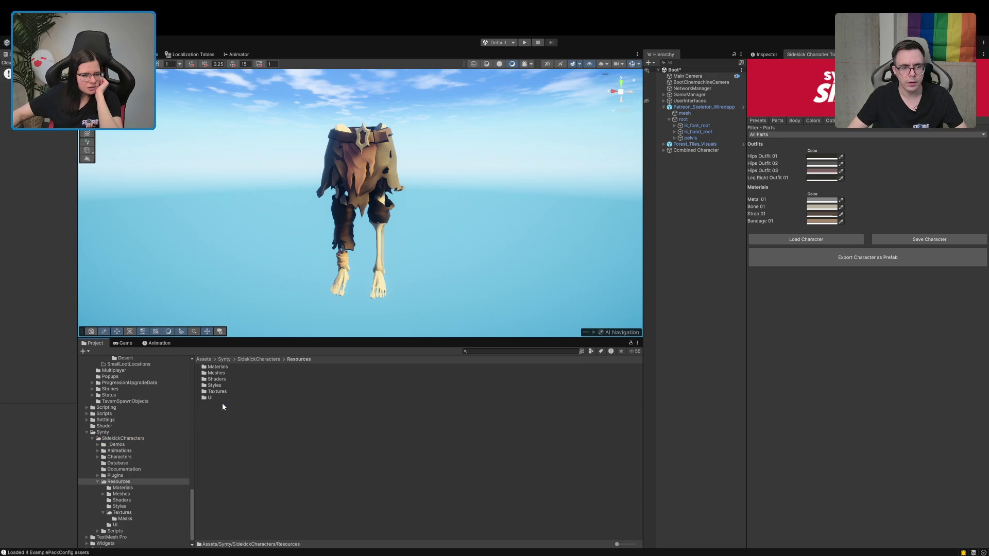
scroll(172, 420, down, 1)
click(131, 439)
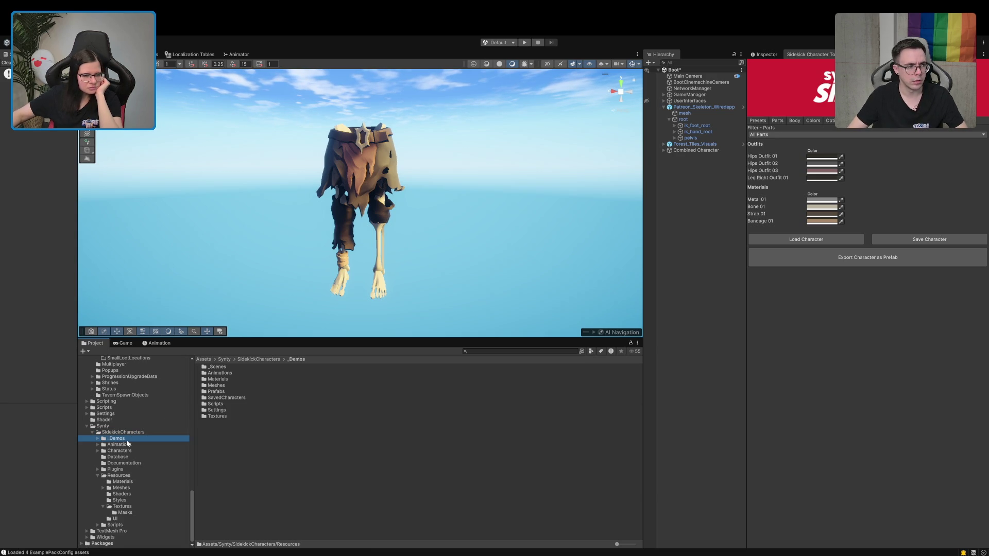
click(98, 427)
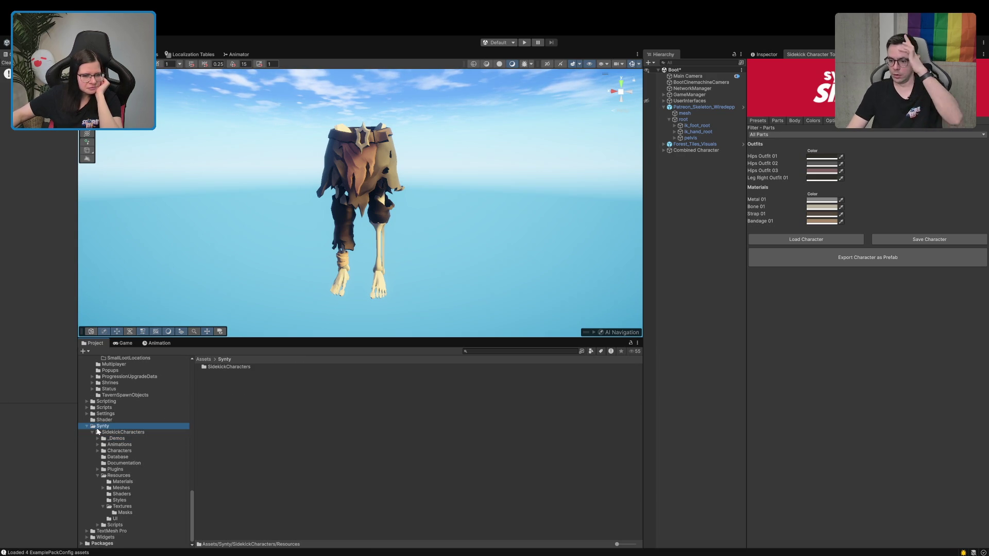
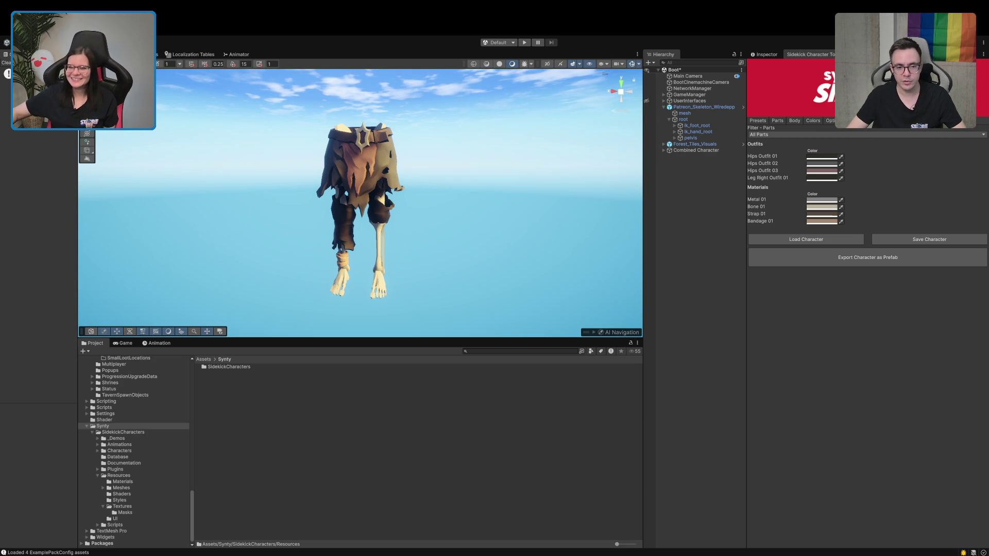
Select Mask_Dirt in Textures > Masks and find every project material referencing it.
click(830, 120)
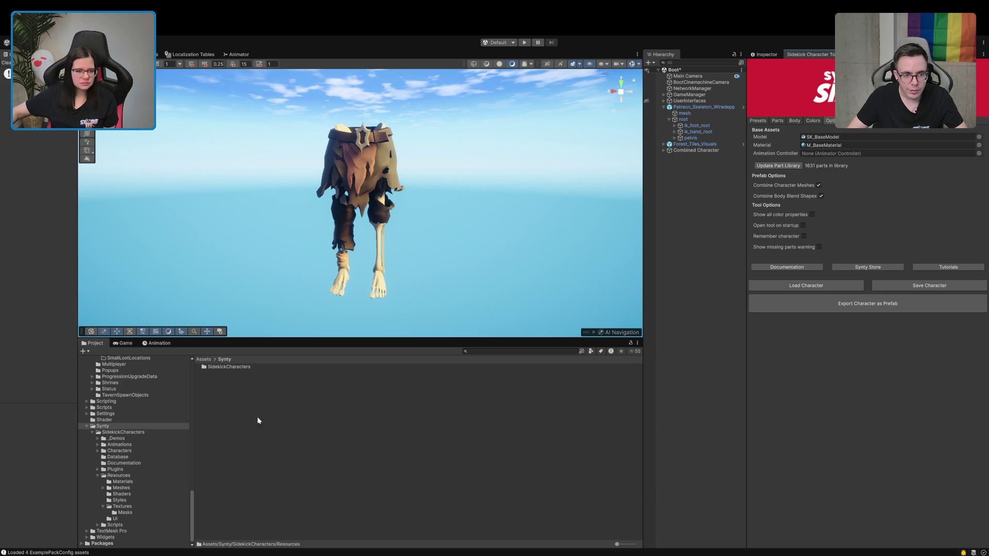
click(123, 513)
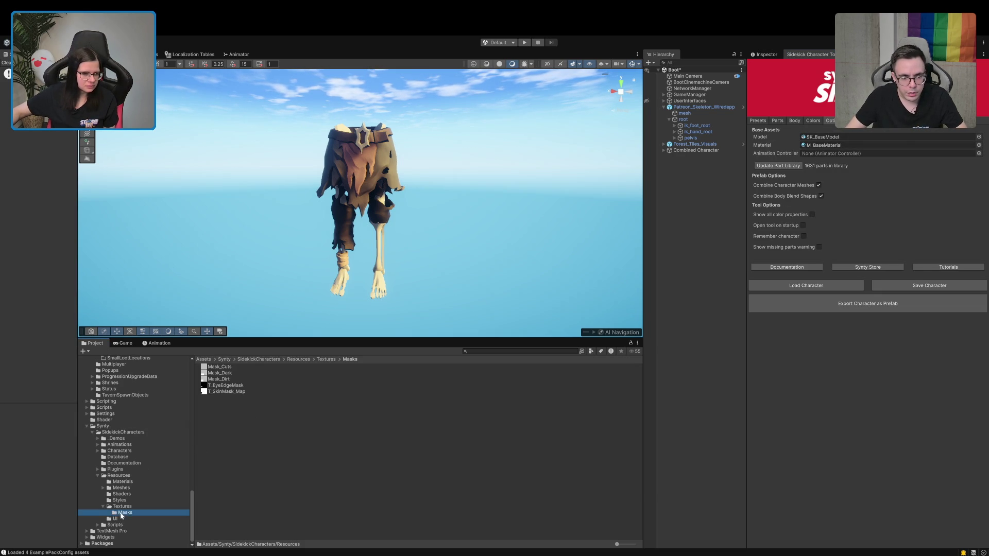
click(230, 380)
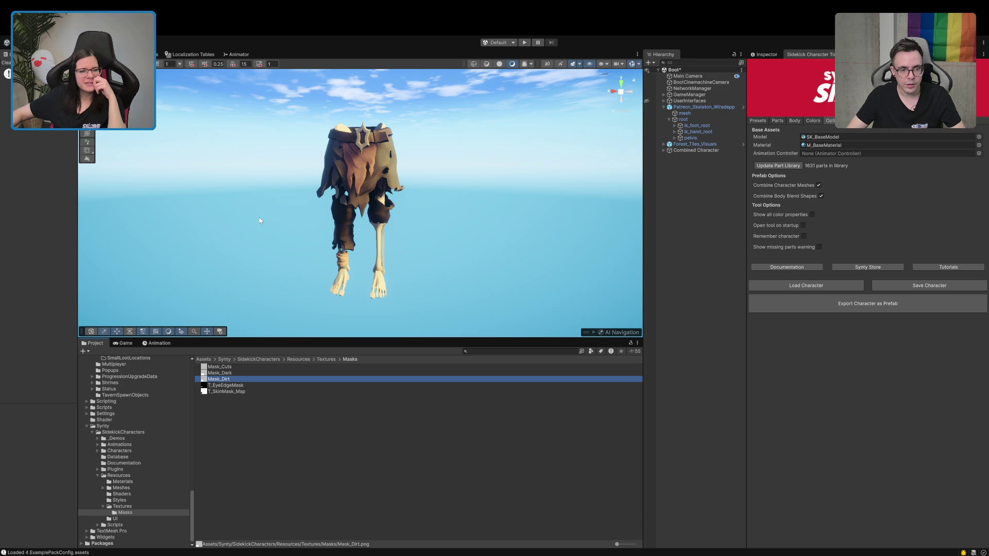
click(278, 283)
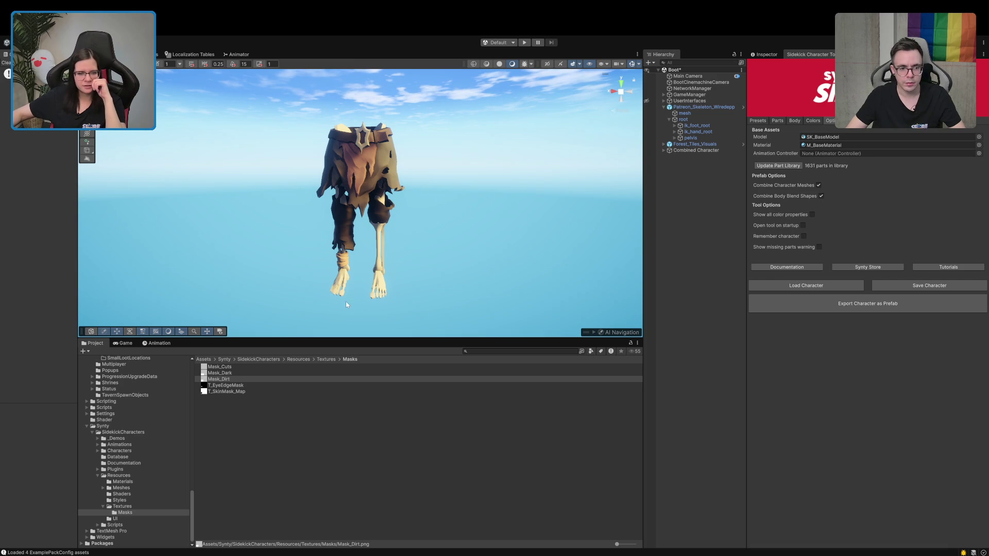
key(alt+shift+f)
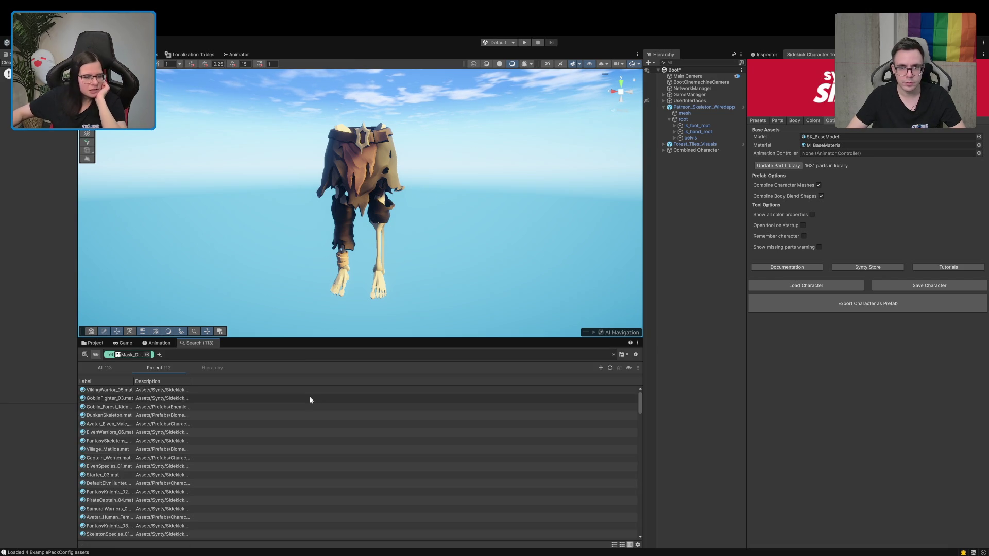
Show the Village_Matilda material's properties from the results and ping it in its Materials folder.
drag(133, 382, 274, 381)
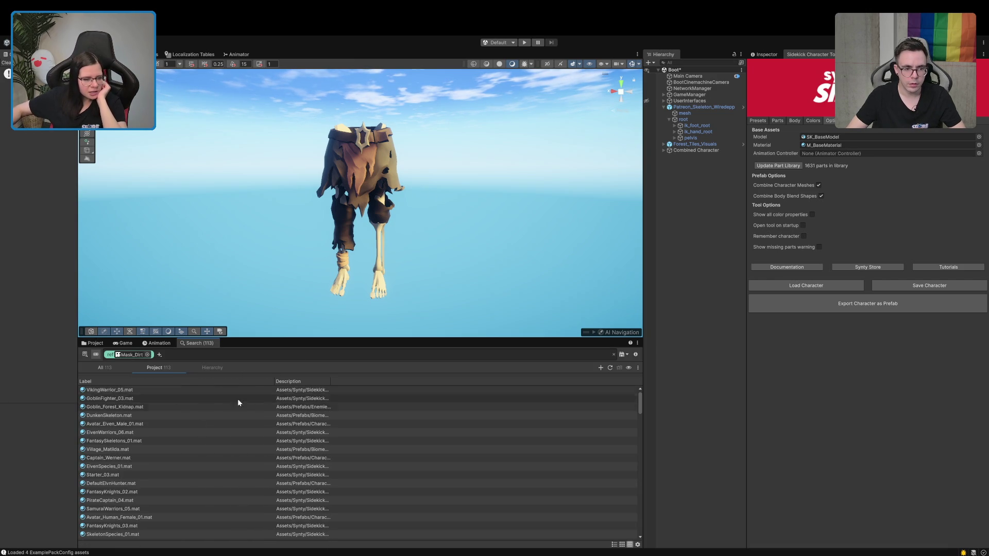
click(107, 453)
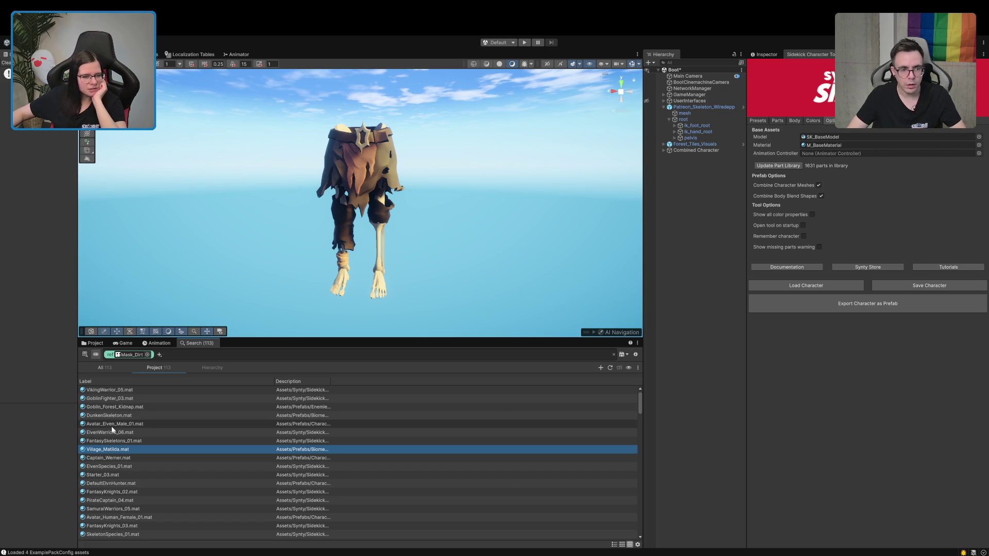
click(777, 54)
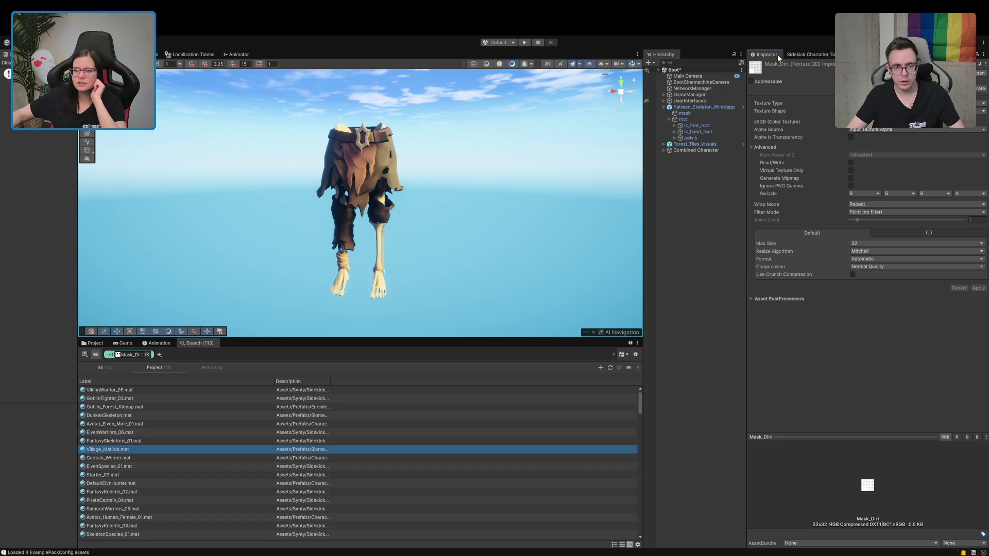
click(102, 451)
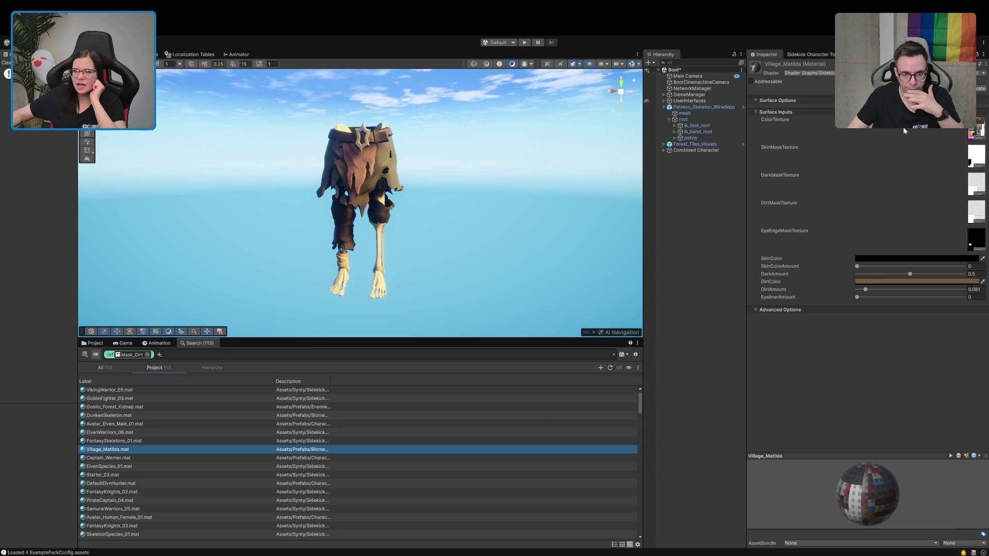
click(99, 344)
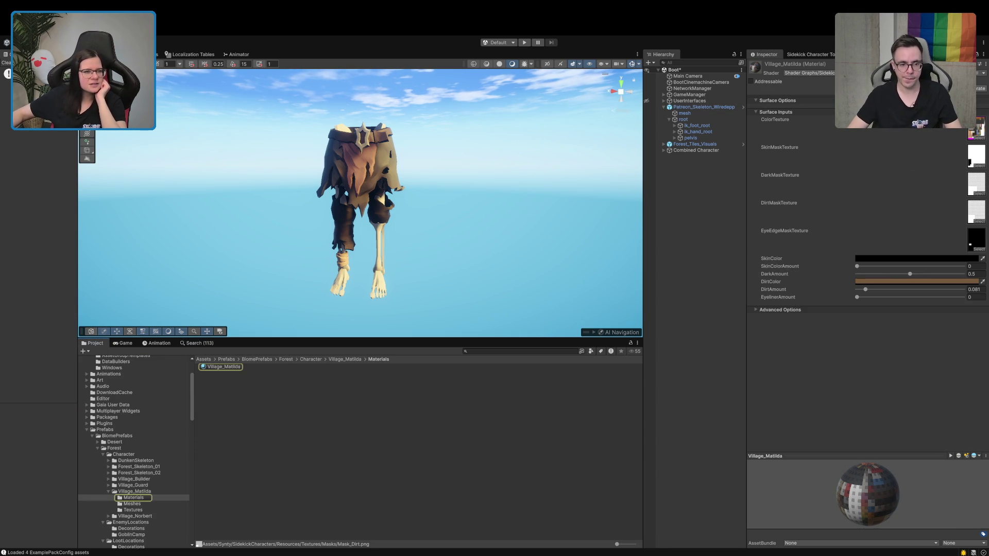
Ping the material's DarkMaskTexture and DirtMaskTexture in the Project window.
drag(78, 133, 172, 133)
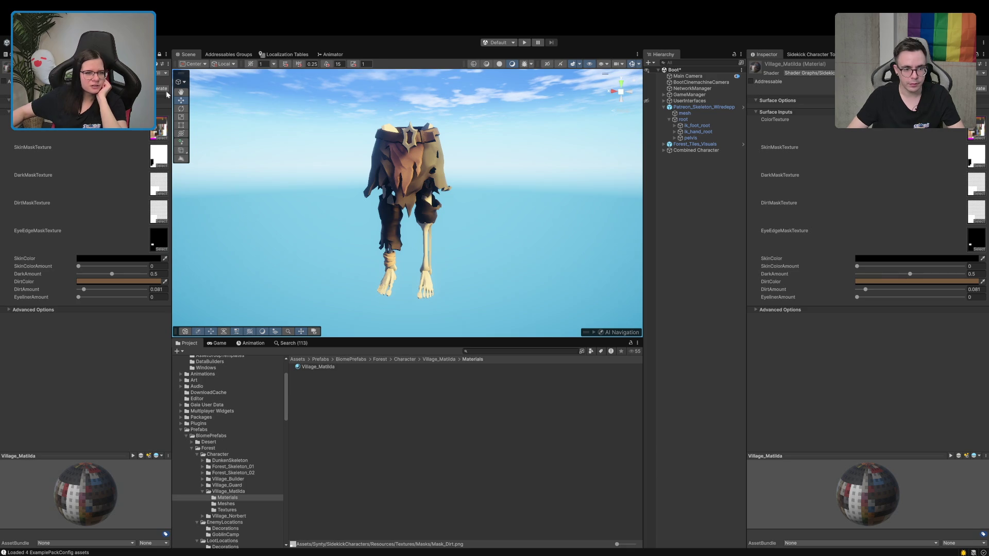
scroll(238, 484, down, 10)
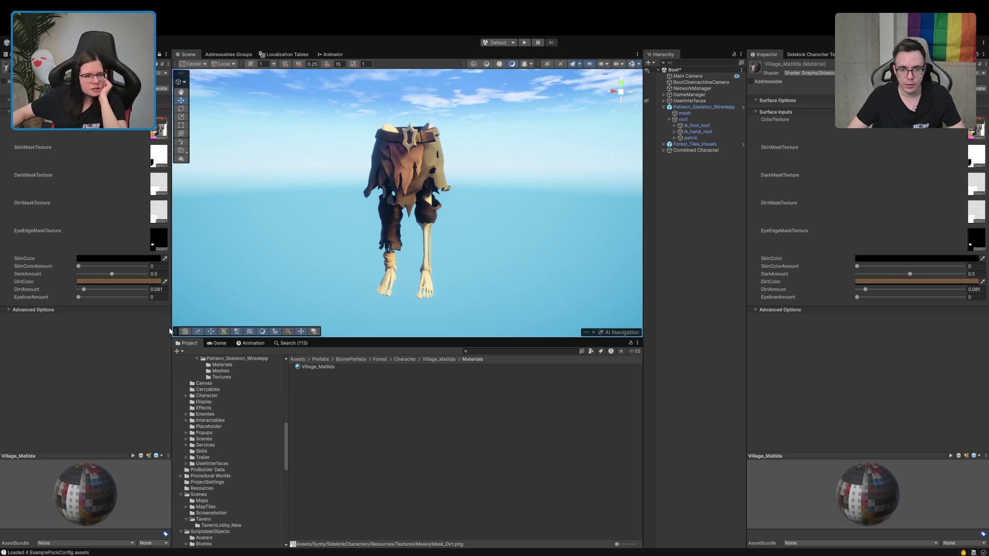
click(158, 185)
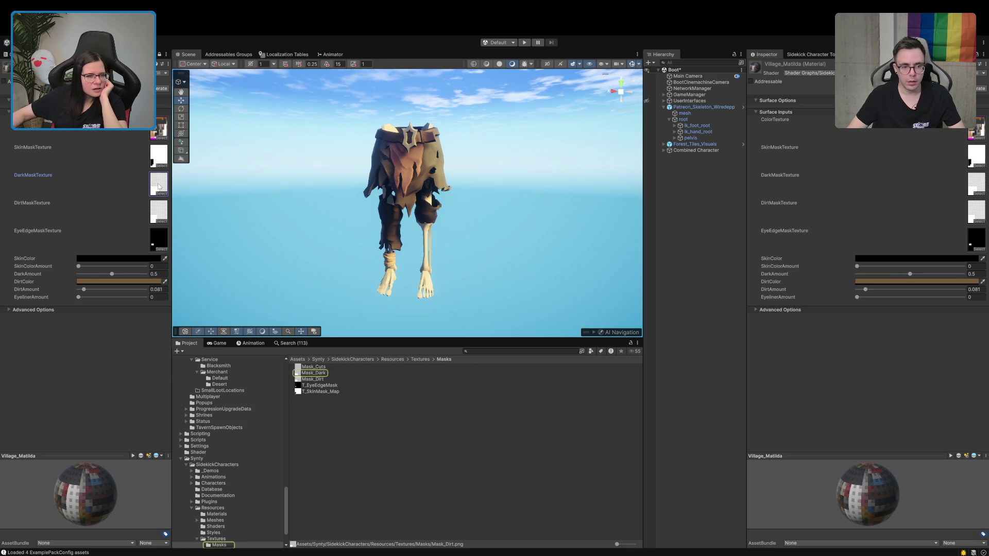
click(159, 211)
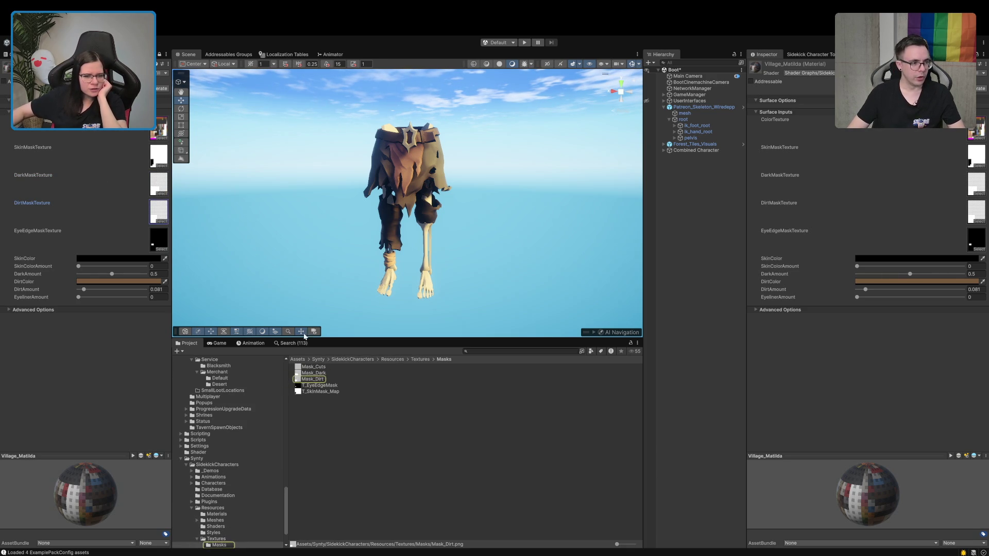
Select Patreon_Skeleton_Wiredepp and move to its mesh child object.
scroll(224, 435, up, 3)
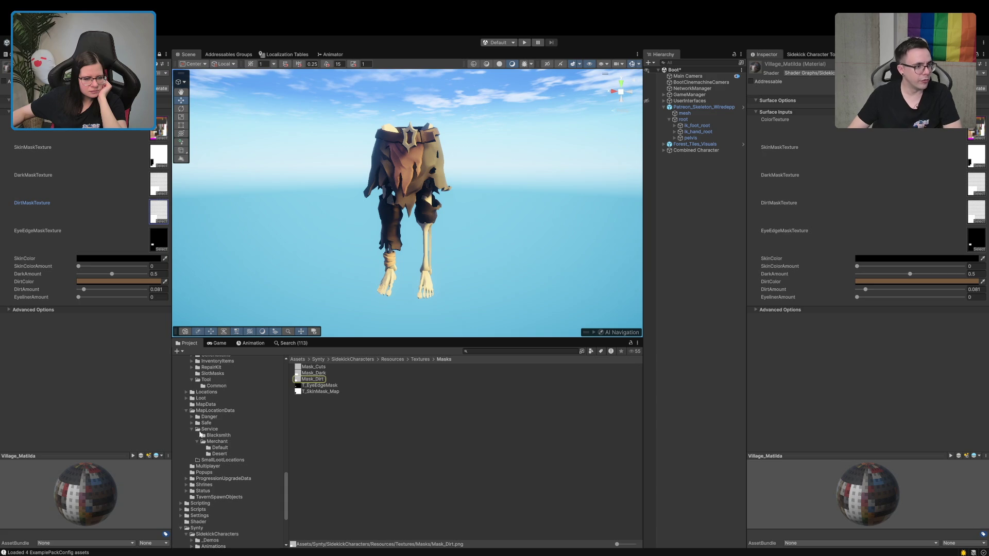
scroll(186, 412, up, 5)
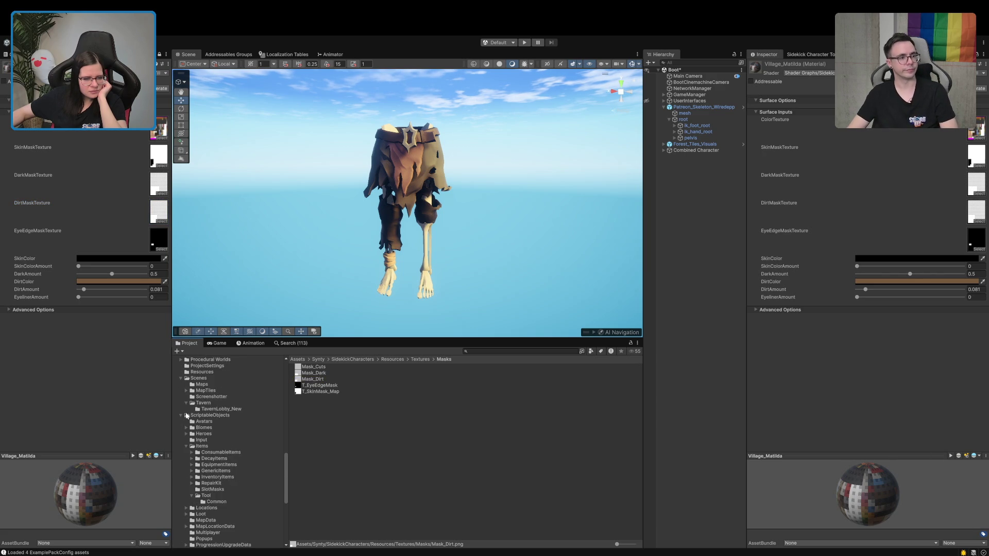
click(706, 107)
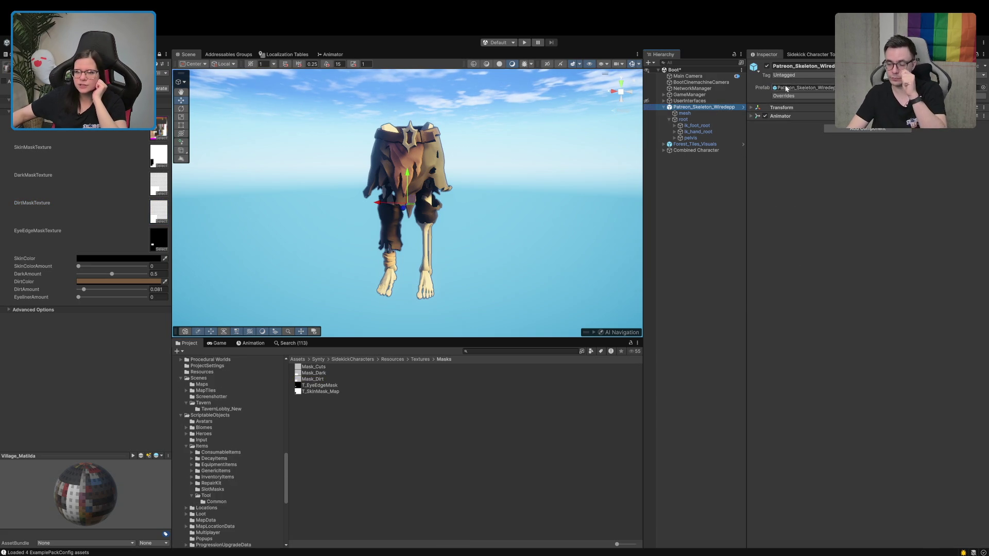
key(Down)
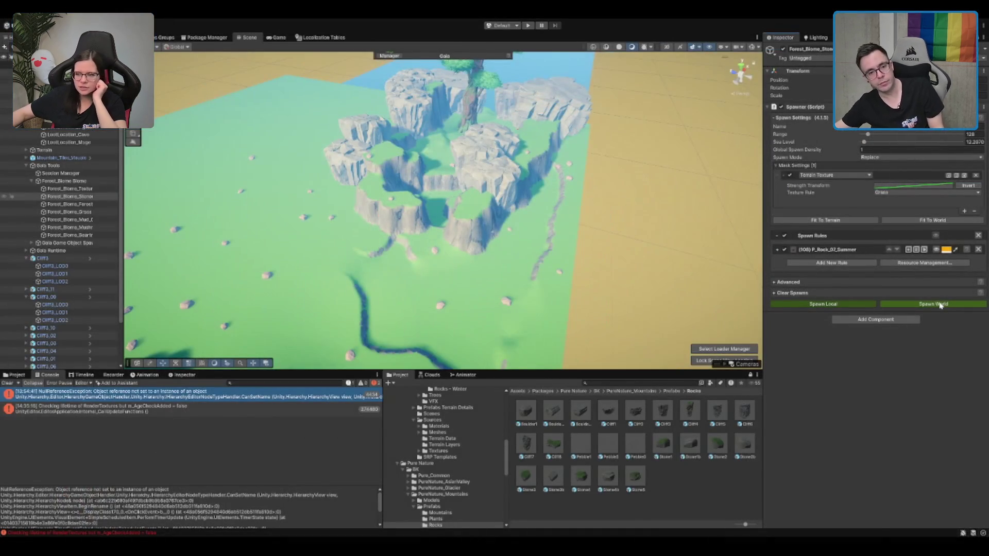
Frame Forest_Biome_Biome and spawn it across the whole world, then select the terrain.
click(940, 305)
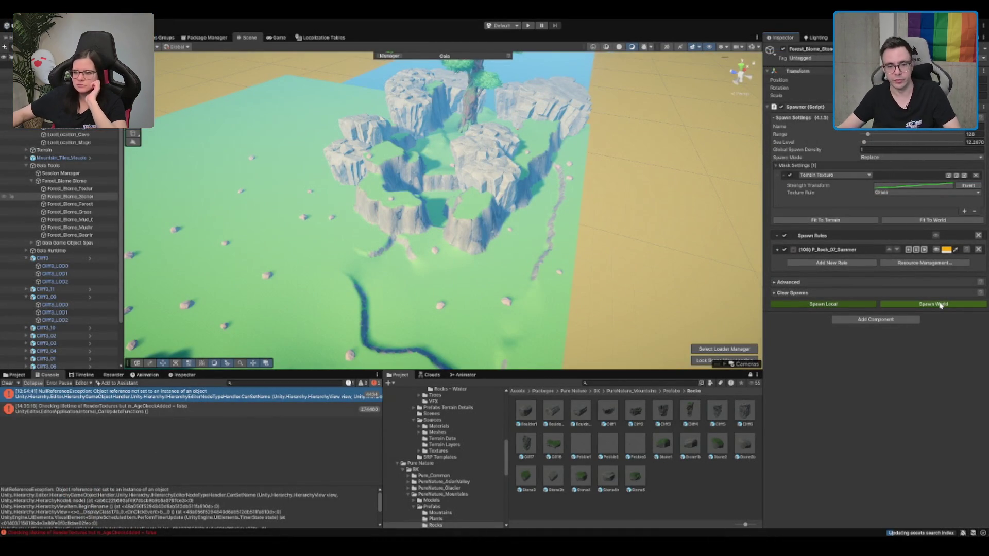
click(805, 293)
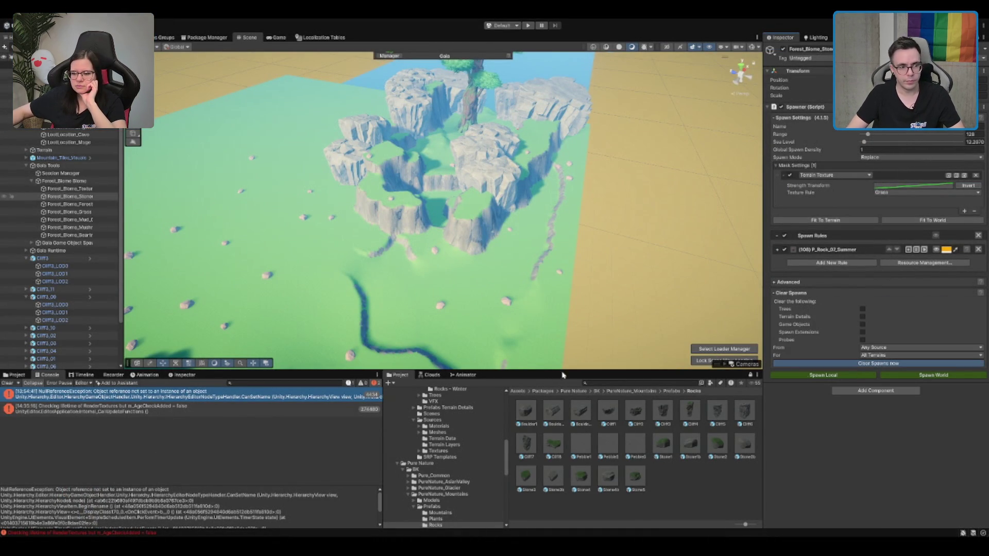
click(73, 182)
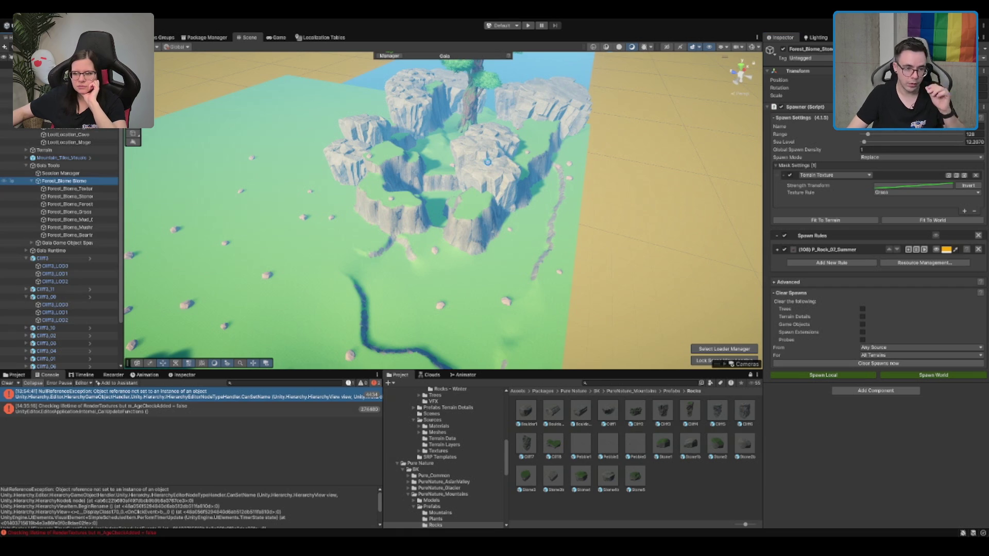
key(f)
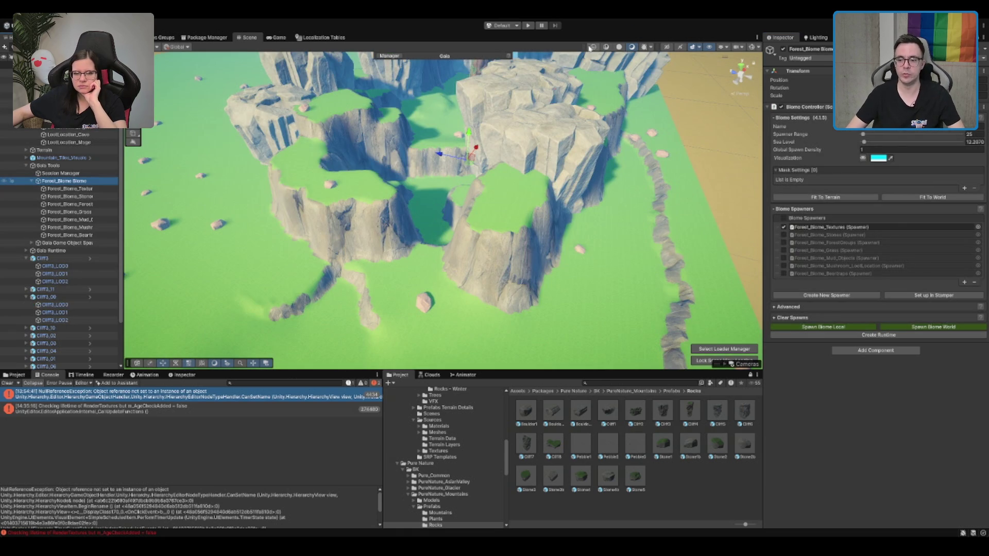
mouse_move(635, 158)
mouse_down()
mouse_move(583, 134)
mouse_move(572, 170)
mouse_up()
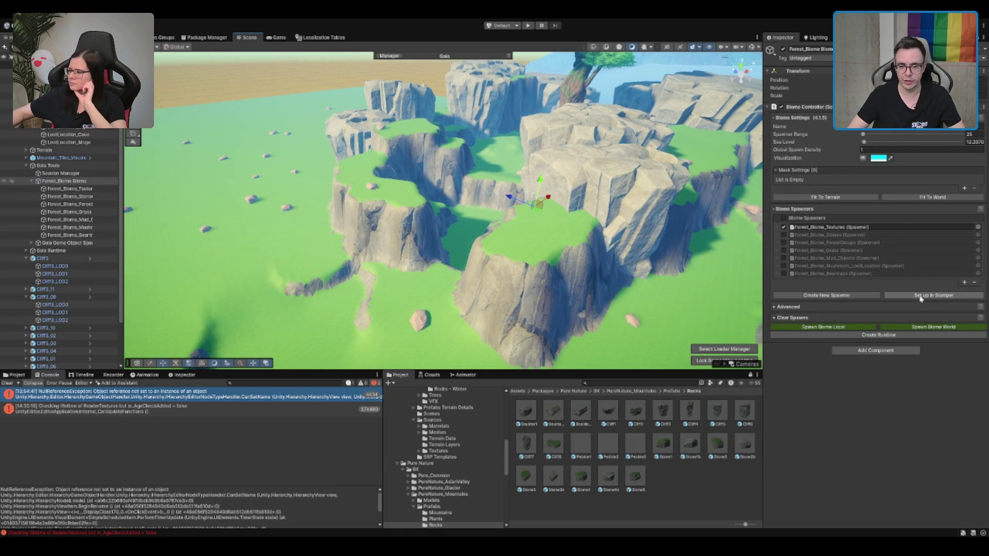
click(794, 318)
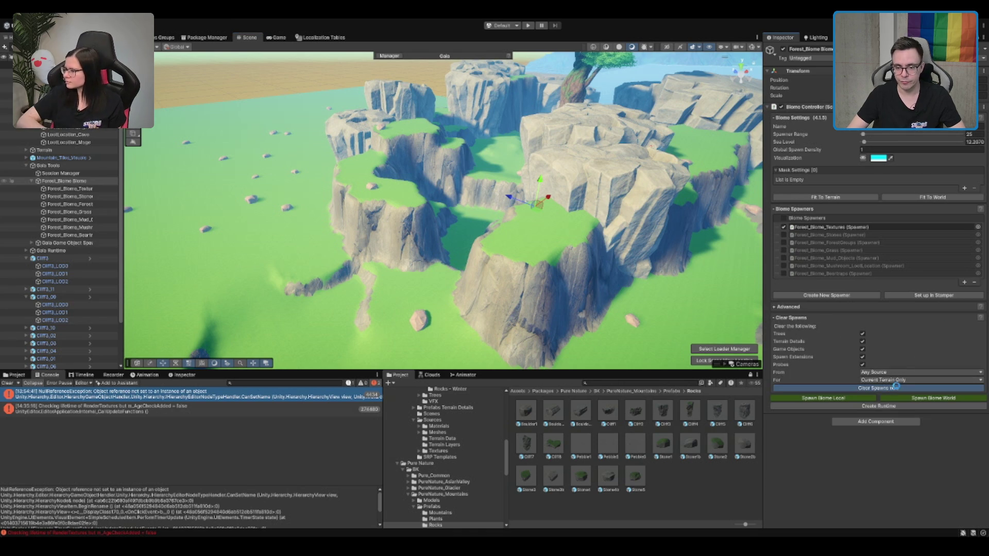
click(913, 399)
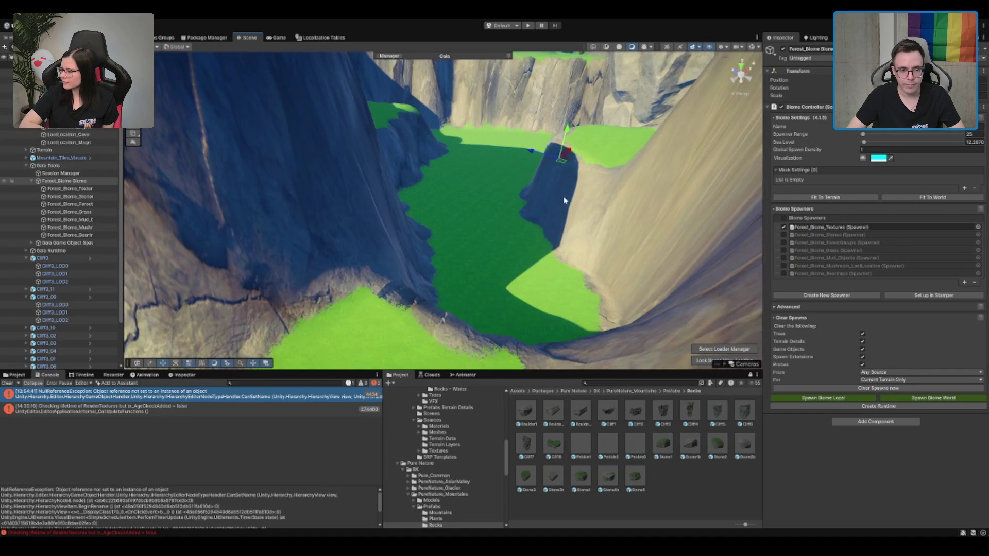
click(448, 248)
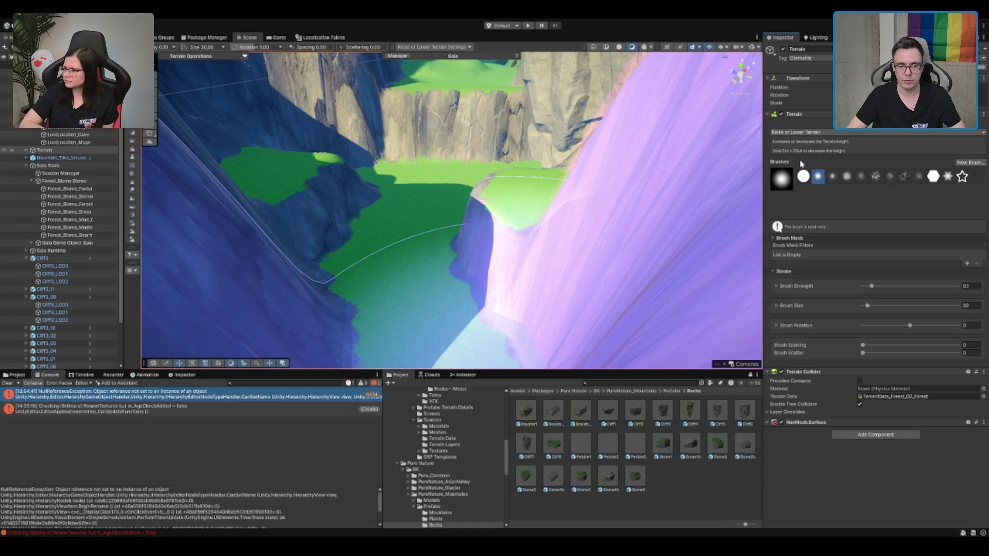
With Set Height, sample the grass plateau and raise its left part into a rounded mound.
key(F3)
scroll(530, 177, up, 3)
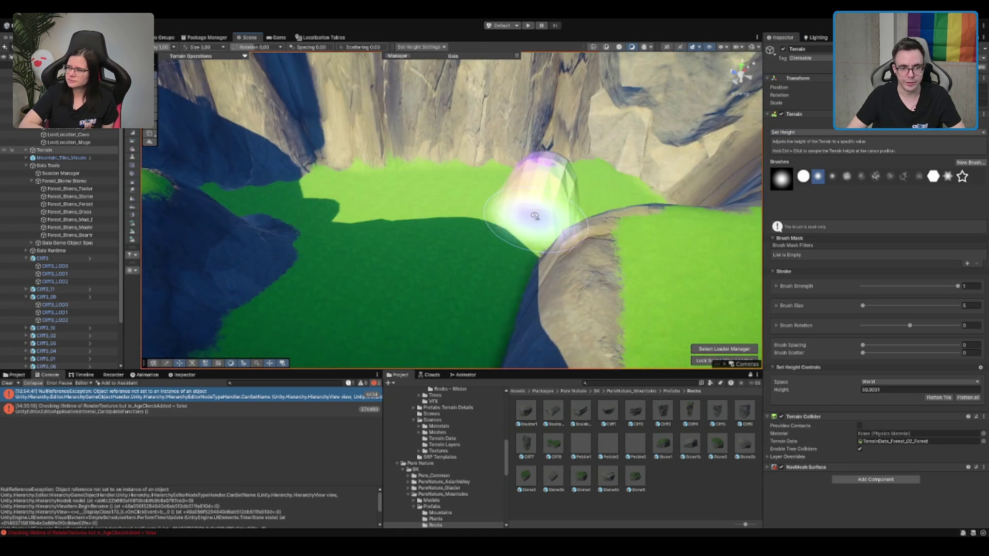
scroll(566, 249, down, 2)
ctrl+click(566, 249)
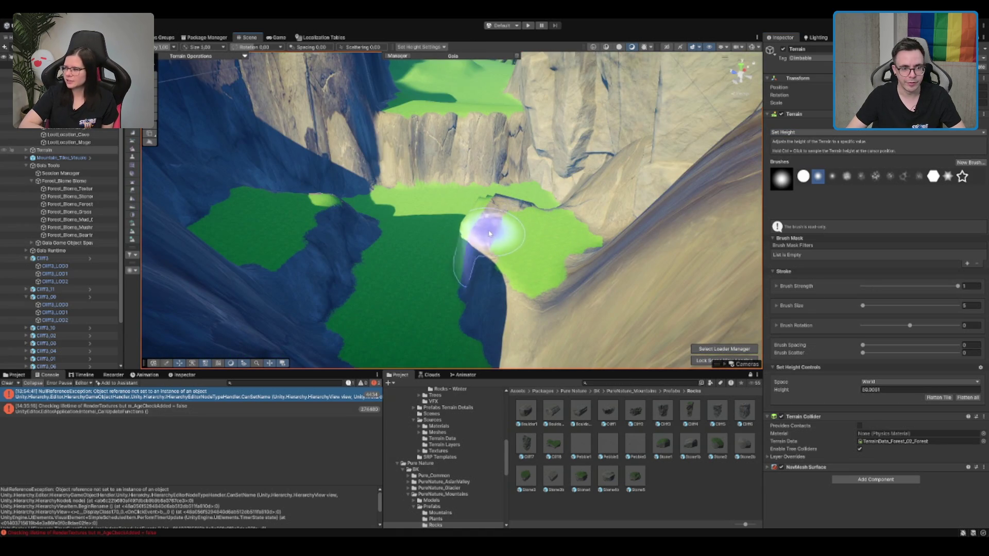
scroll(585, 247, up, 3)
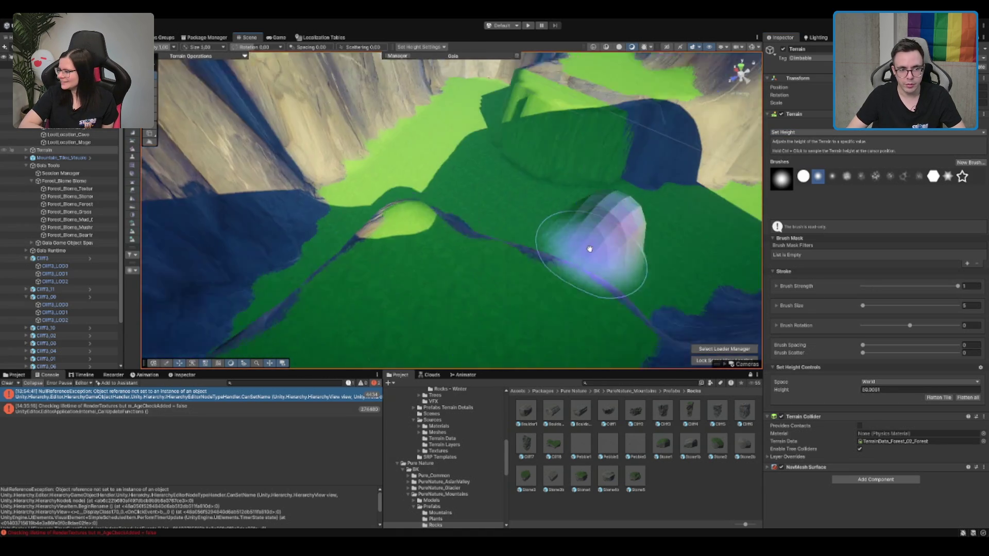
mouse_move(587, 256)
mouse_down()
mouse_move(508, 164)
mouse_move(490, 227)
mouse_up()
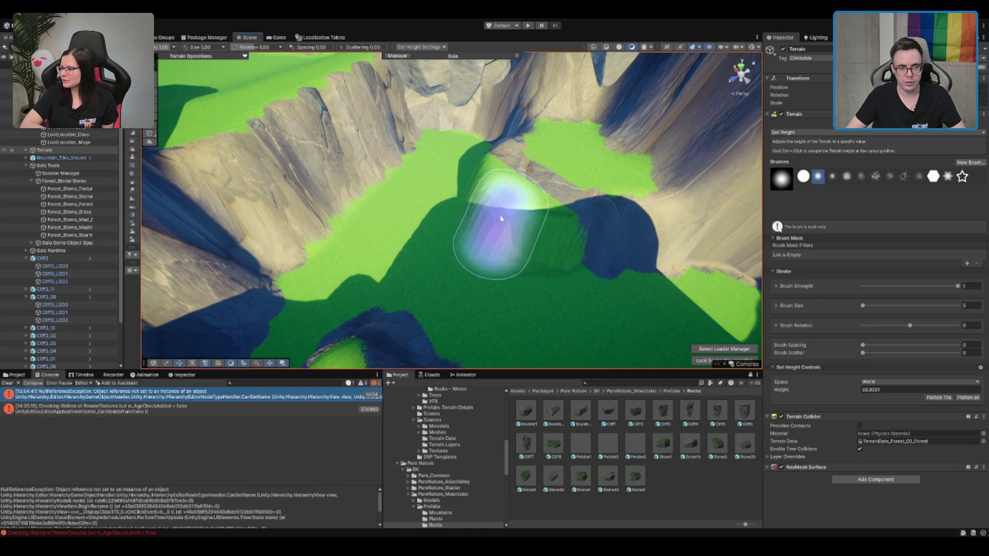
drag(563, 243, 71, 257)
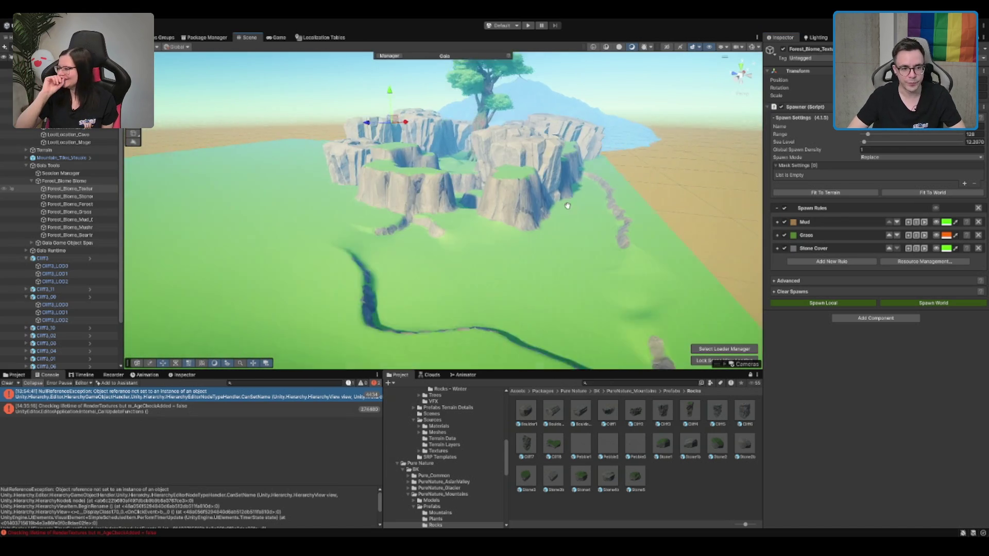
Clear the error messages from the Console.
click(426, 292)
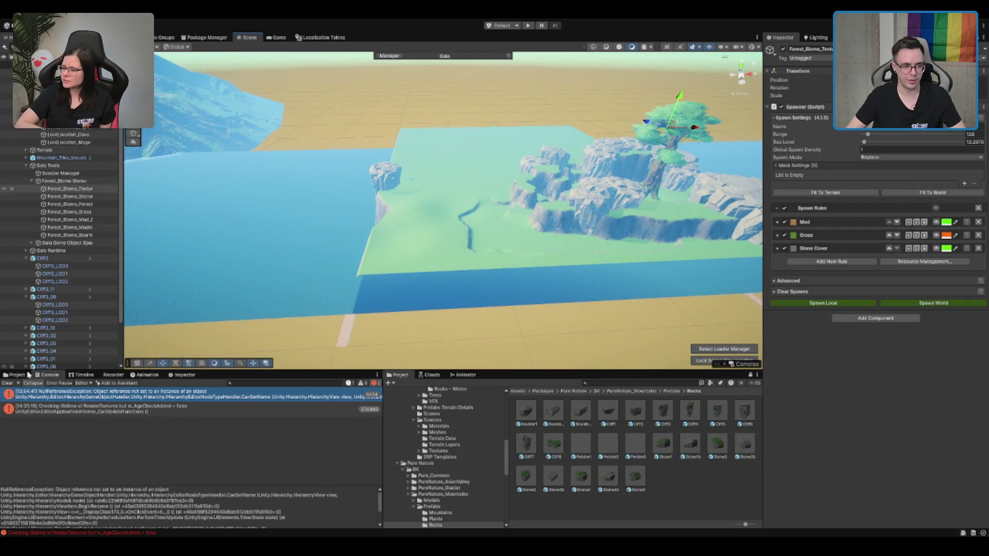
click(7, 383)
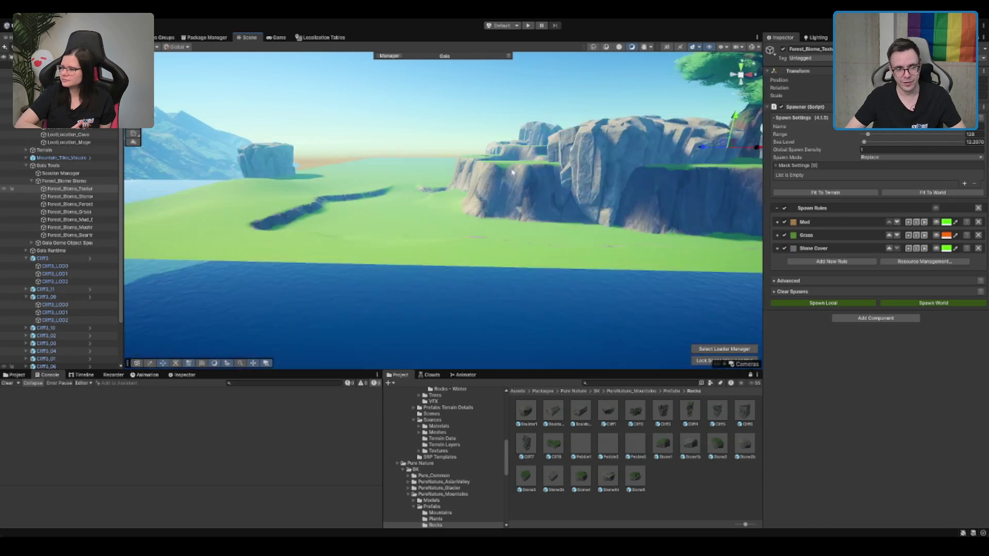
click(443, 232)
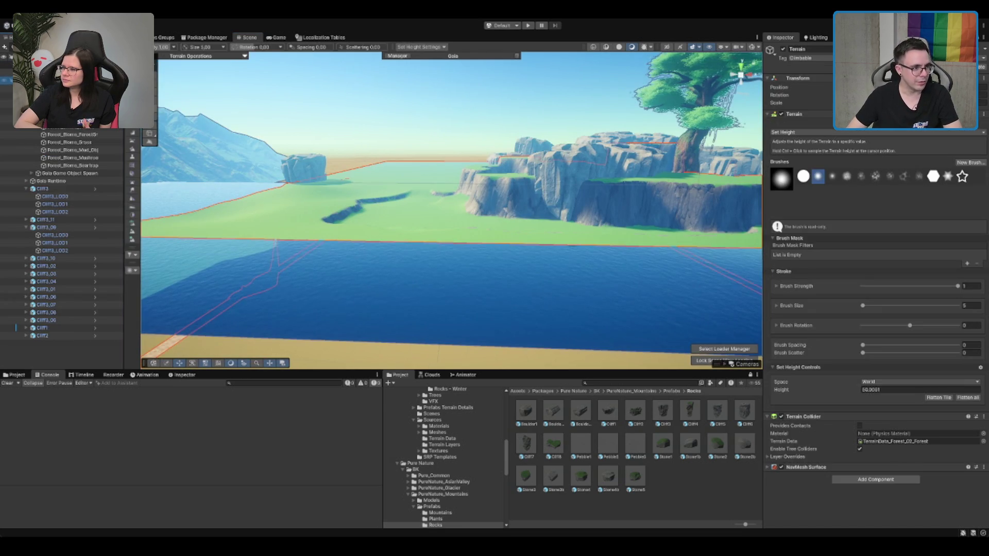
Select all fourteen cliff objects, Cliff3 through Cliff2, and relocate them in the Hierarchy.
click(51, 95)
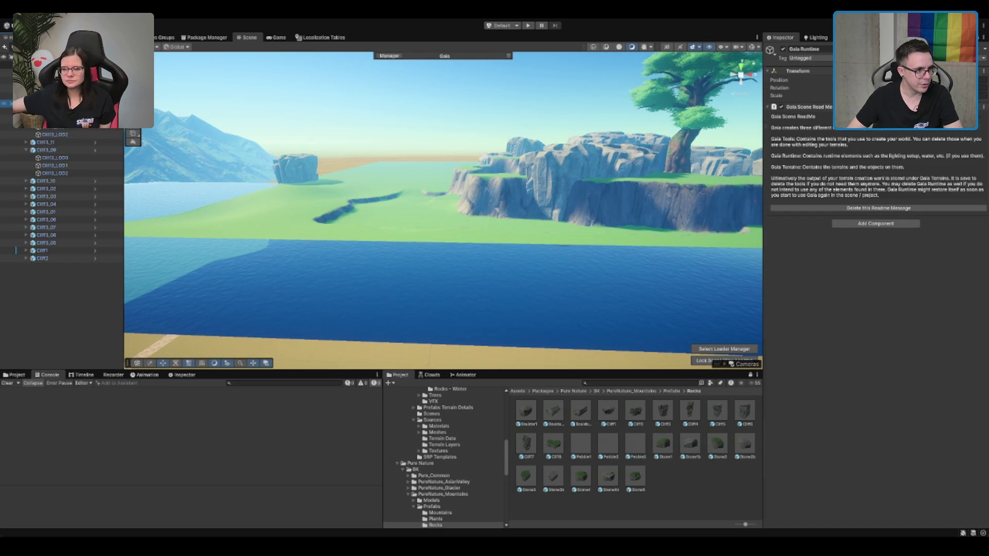
click(593, 160)
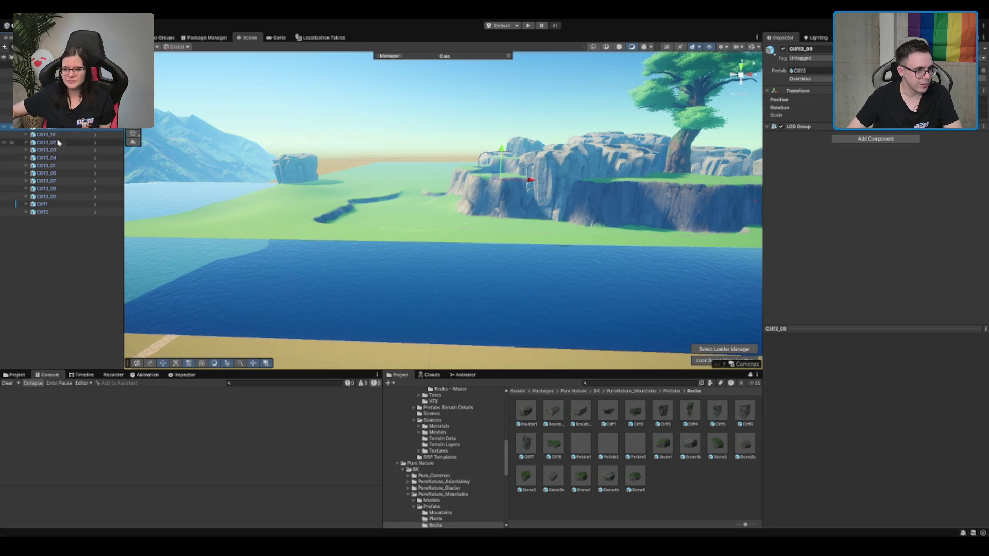
shift+click(46, 111)
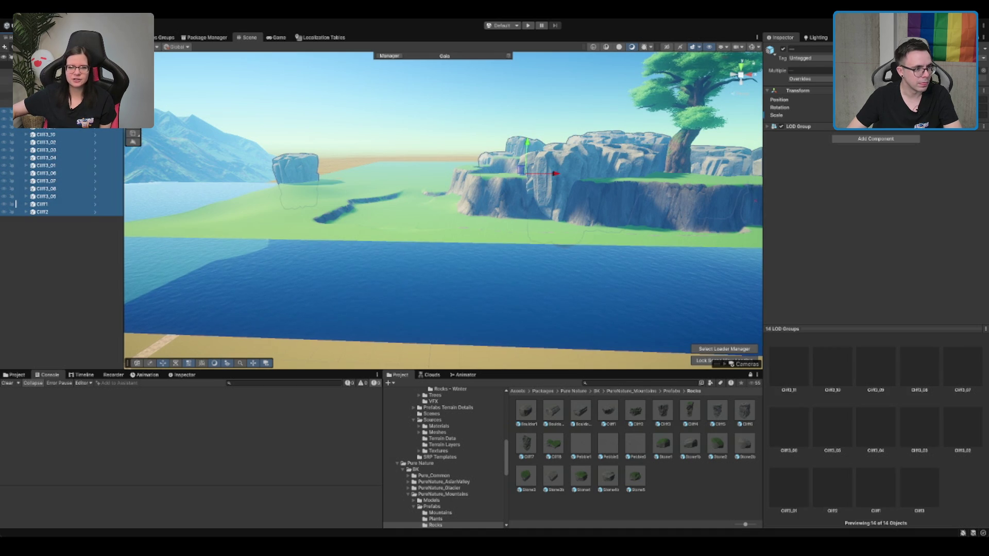
key(Delete)
click(415, 170)
mouse_move(415, 170)
mouse_down()
mouse_move(509, 191)
mouse_move(490, 201)
mouse_move(559, 191)
mouse_up()
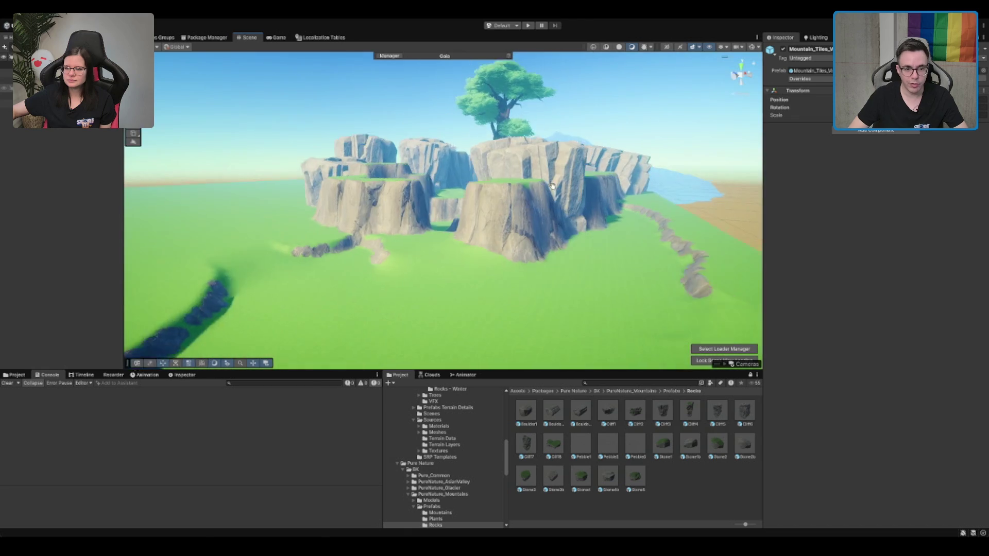
Select the camp objects from CampElena down to Bard_Elena and frame them by the tree base.
click(512, 252)
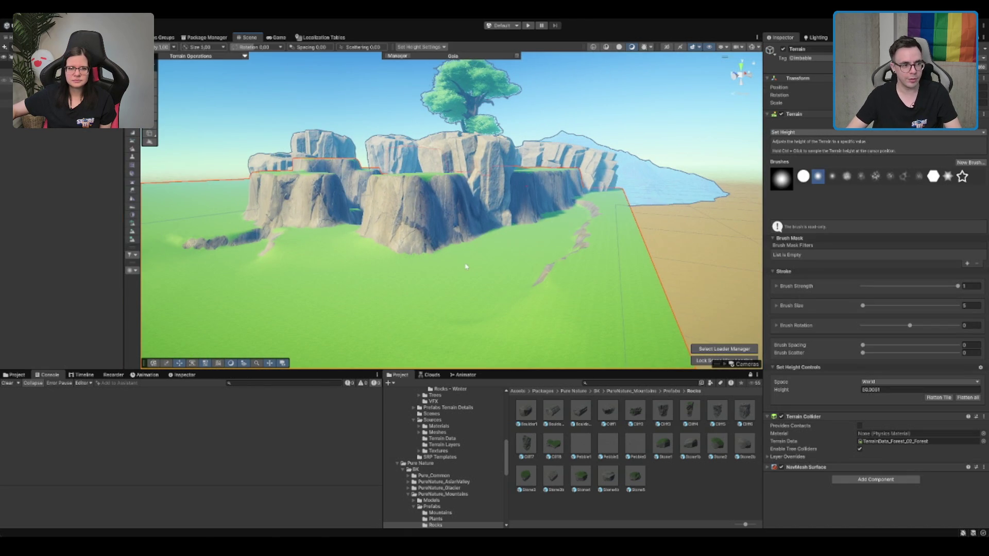
click(56, 118)
key(f)
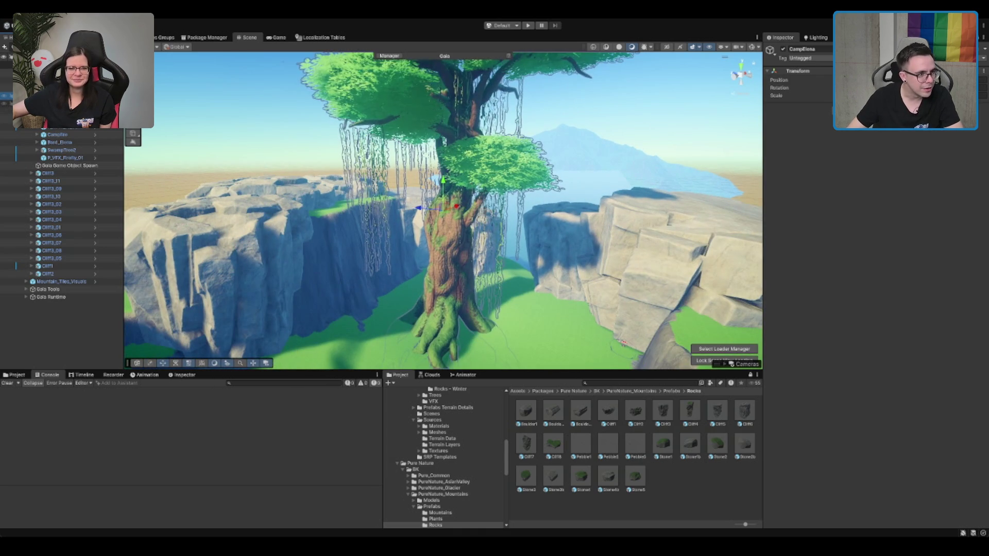
click(625, 329)
key(f)
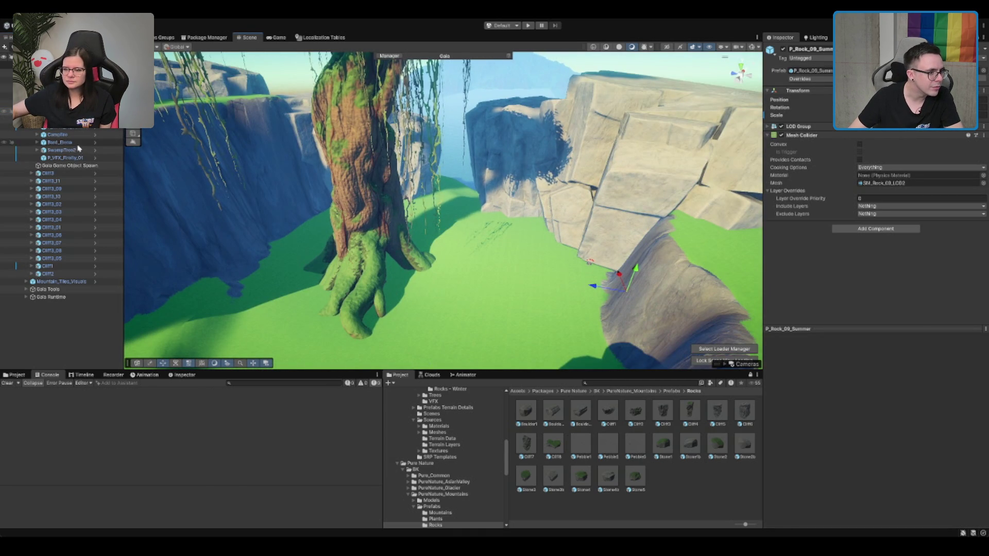
shift+click(61, 142)
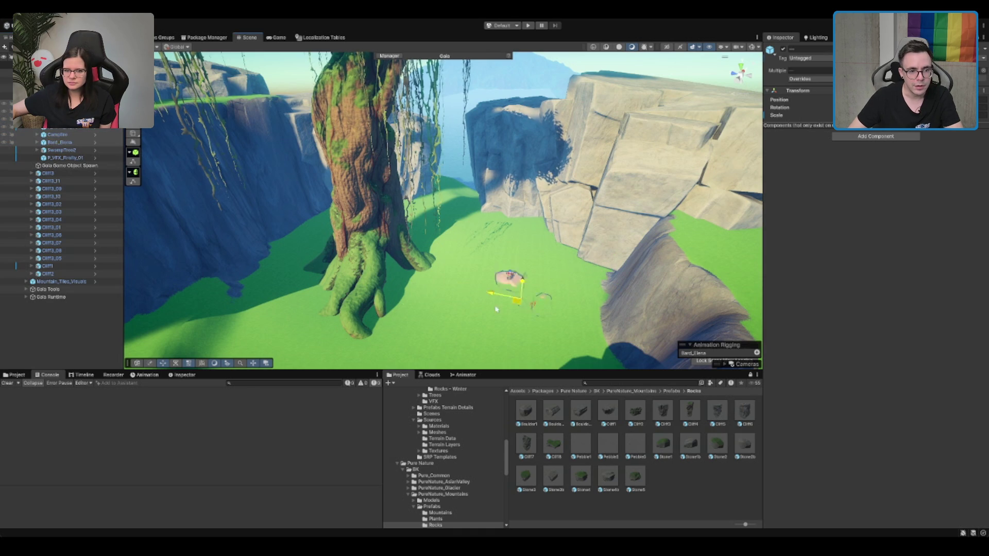
key(f)
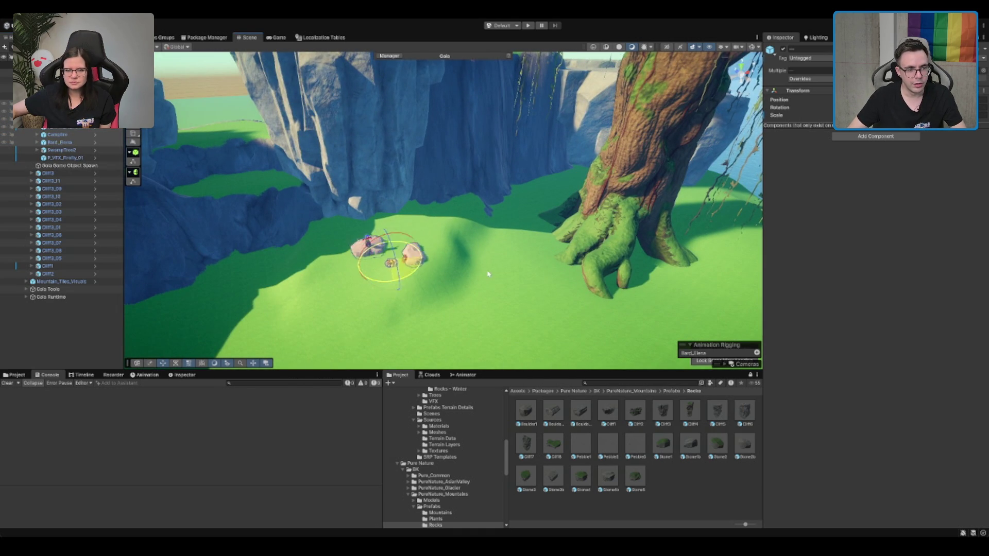
Frame the campsite and select the terrain from a ground-level view facing the cliff.
key(f)
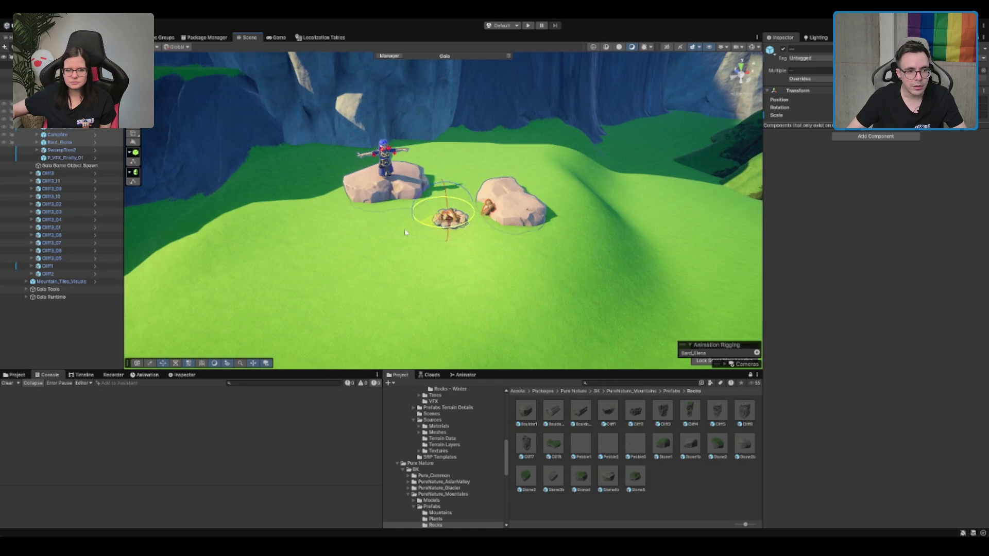
scroll(439, 211, down, 2)
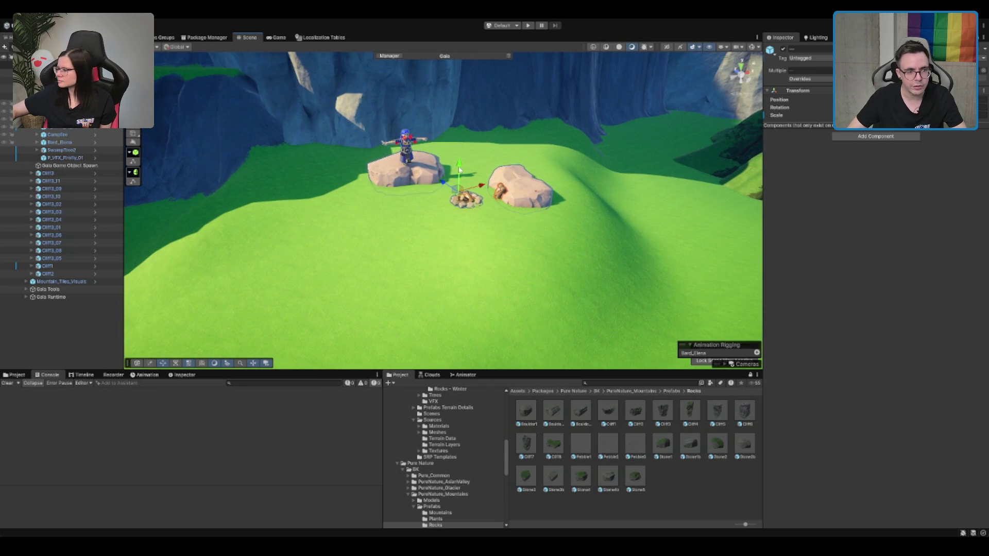
click(355, 213)
scroll(397, 176, down, 5)
mouse_move(658, 251)
mouse_down()
mouse_move(393, 248)
mouse_move(543, 247)
mouse_move(434, 174)
mouse_move(453, 175)
mouse_move(263, 98)
mouse_move(498, 155)
mouse_move(583, 207)
mouse_up()
scroll(582, 208, down, 3)
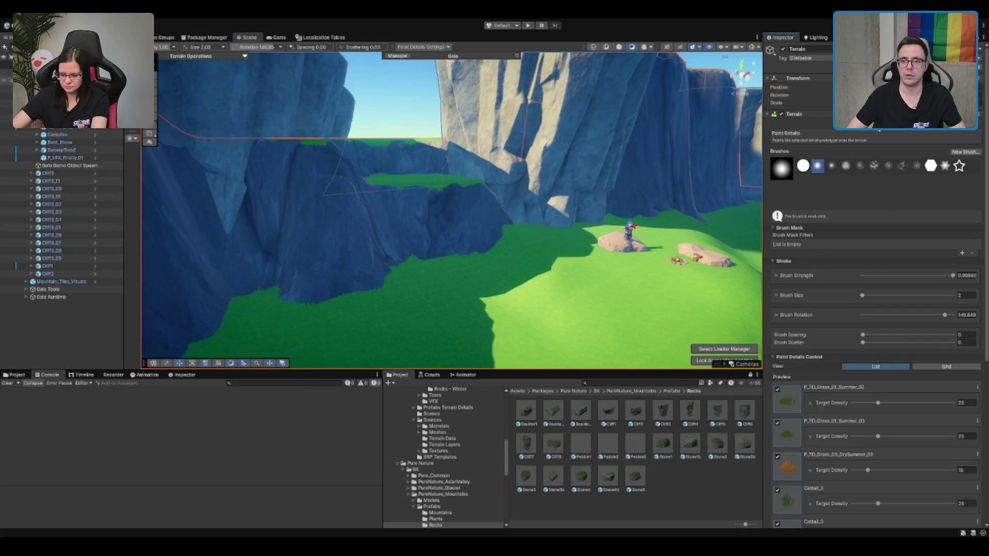
Paint the fifth tree prototype onto the left cliffs with Paint Trees.
click(133, 223)
mouse_move(451, 209)
mouse_down()
mouse_move(391, 196)
mouse_move(361, 206)
mouse_up()
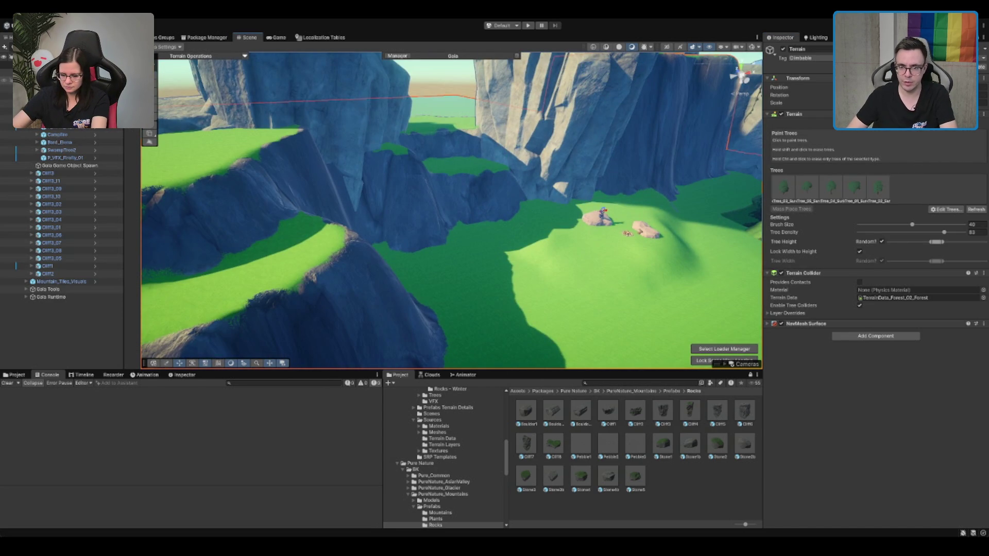
click(879, 191)
click(365, 226)
click(278, 170)
mouse_move(553, 223)
mouse_down()
mouse_move(527, 300)
mouse_move(557, 255)
mouse_move(481, 223)
mouse_move(536, 192)
mouse_move(506, 210)
mouse_up()
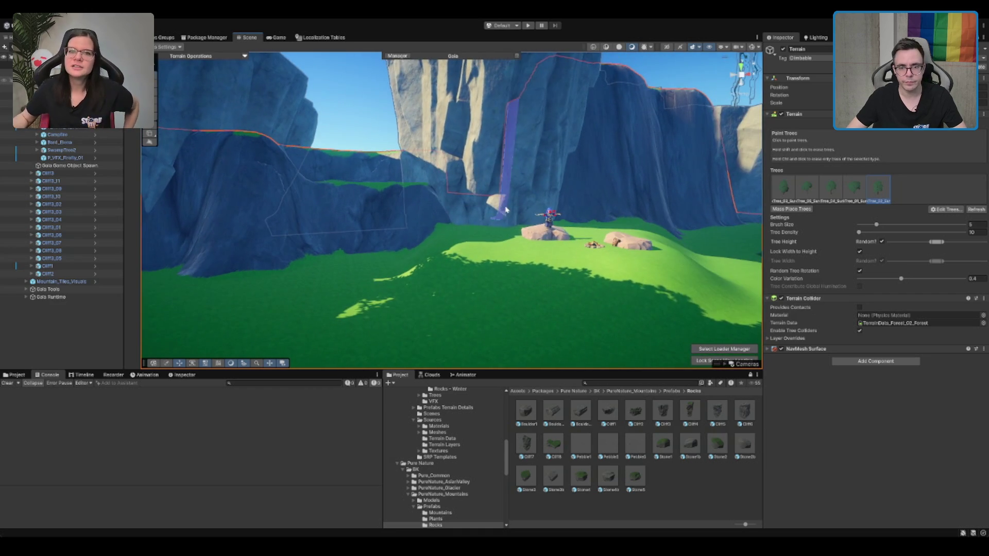
click(835, 123)
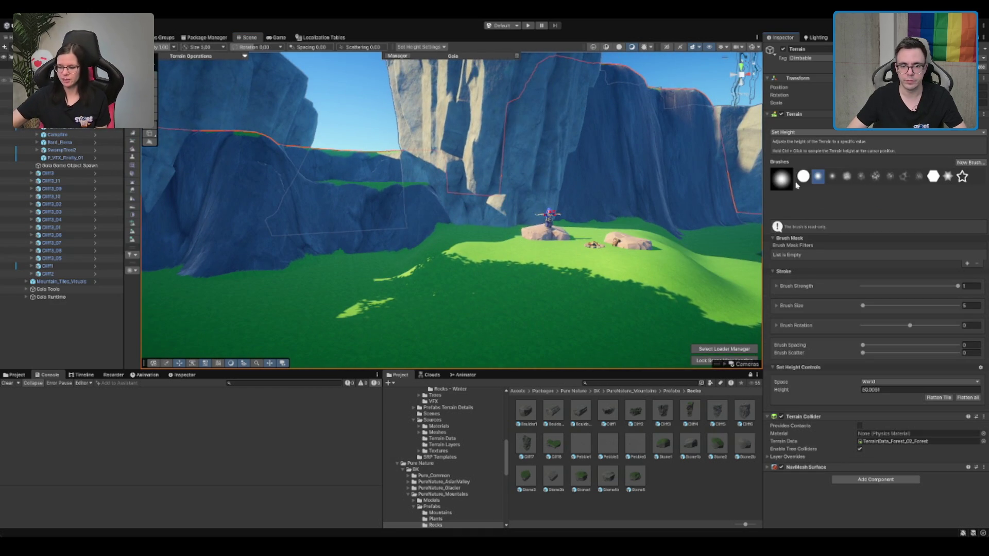
Switch the terrain tool from Raise or Lower Terrain back to Set Height.
click(793, 132)
click(793, 104)
scroll(596, 177, up, 2)
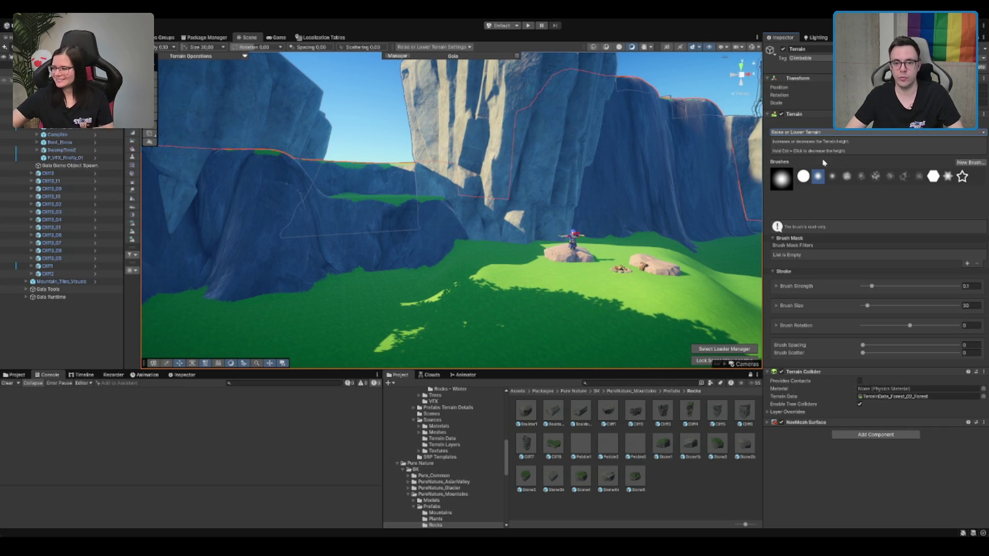
click(815, 159)
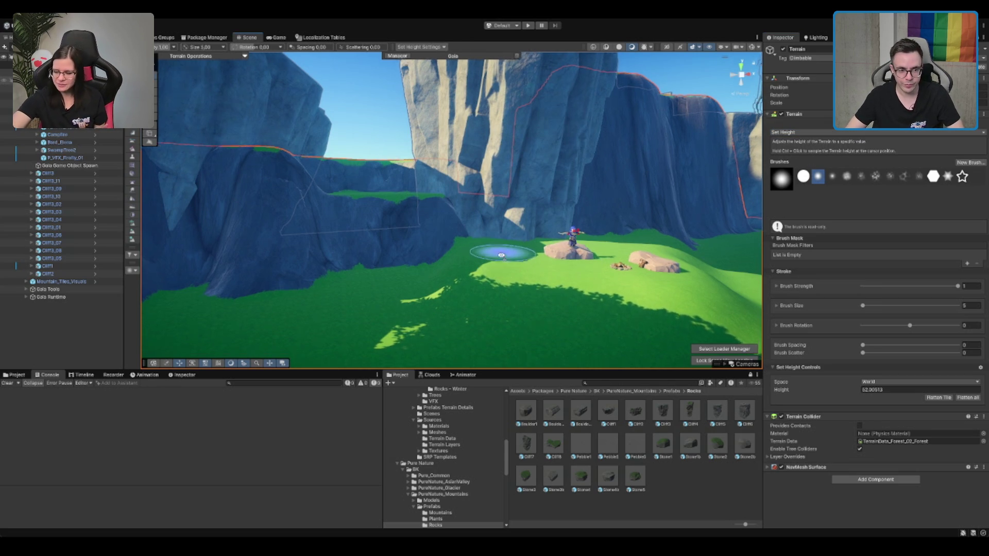
scroll(504, 252, up, 5)
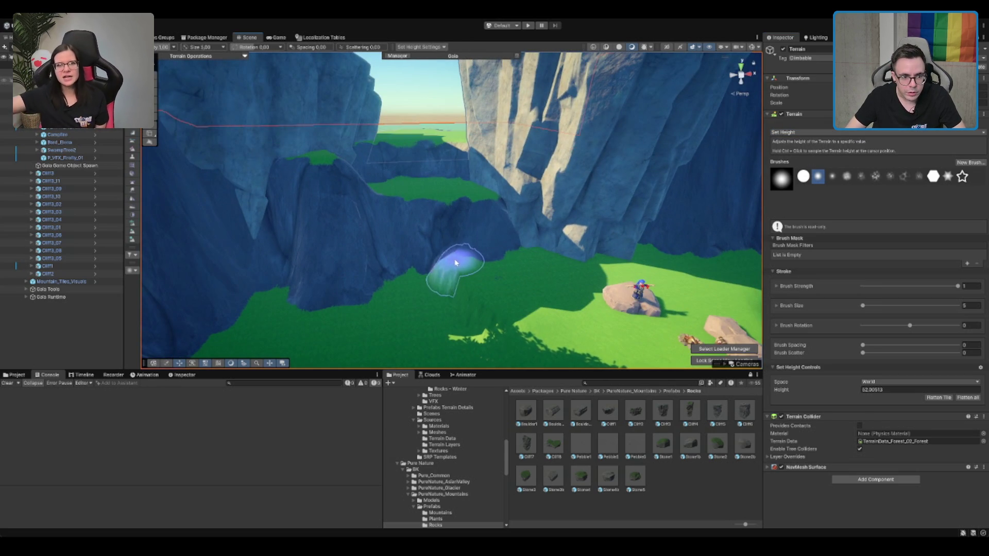
Level the ground near the cliff base, then select the Forest_Biome_Texture spawner.
mouse_move(460, 262)
mouse_down()
mouse_move(618, 276)
mouse_move(653, 221)
mouse_move(662, 250)
mouse_move(565, 194)
mouse_move(520, 254)
mouse_move(449, 305)
mouse_up()
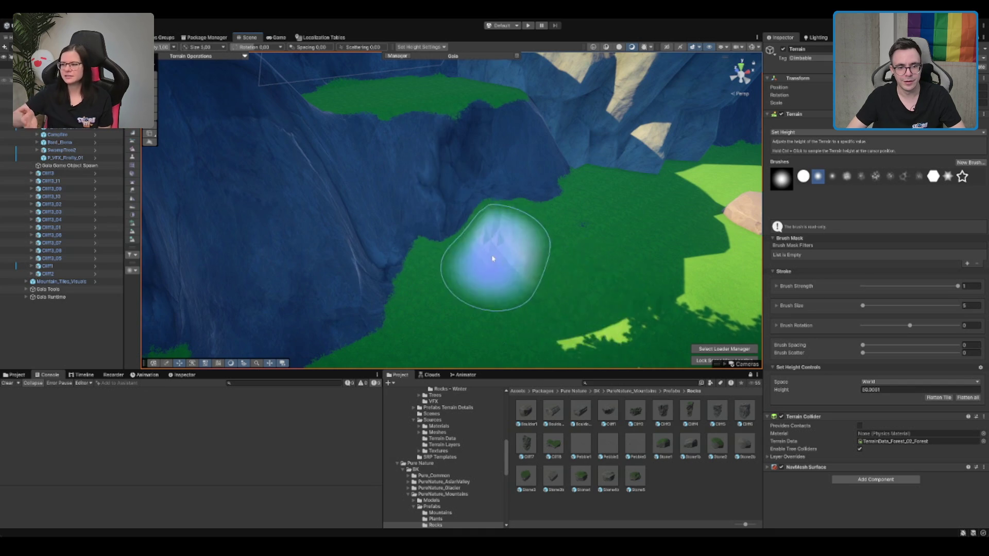
mouse_move(629, 309)
mouse_down()
mouse_move(617, 255)
mouse_move(572, 221)
mouse_move(592, 260)
mouse_move(570, 284)
mouse_up()
drag(448, 203, 409, 188)
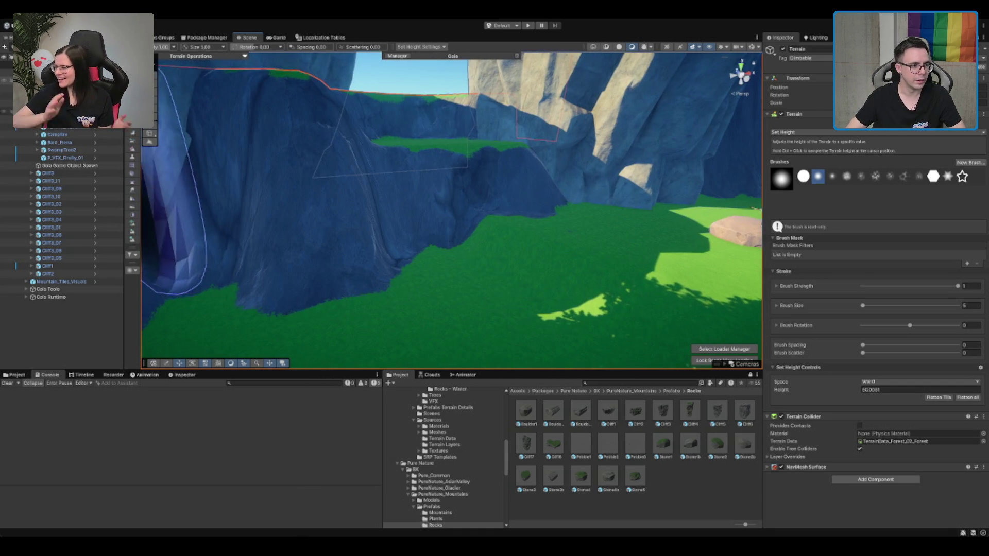
click(70, 290)
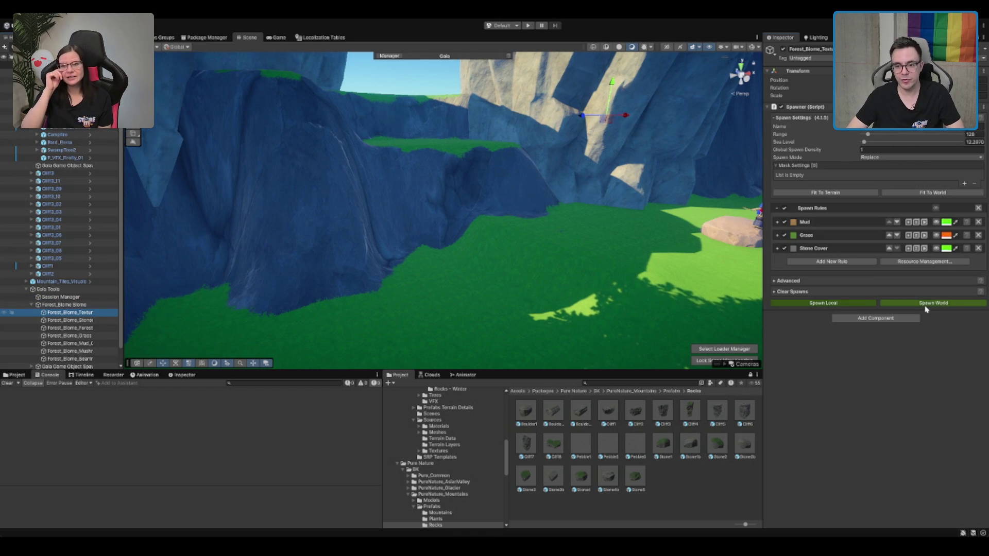
Run the texture spawner world-wide and flatten a spot of the meadow slope.
click(924, 308)
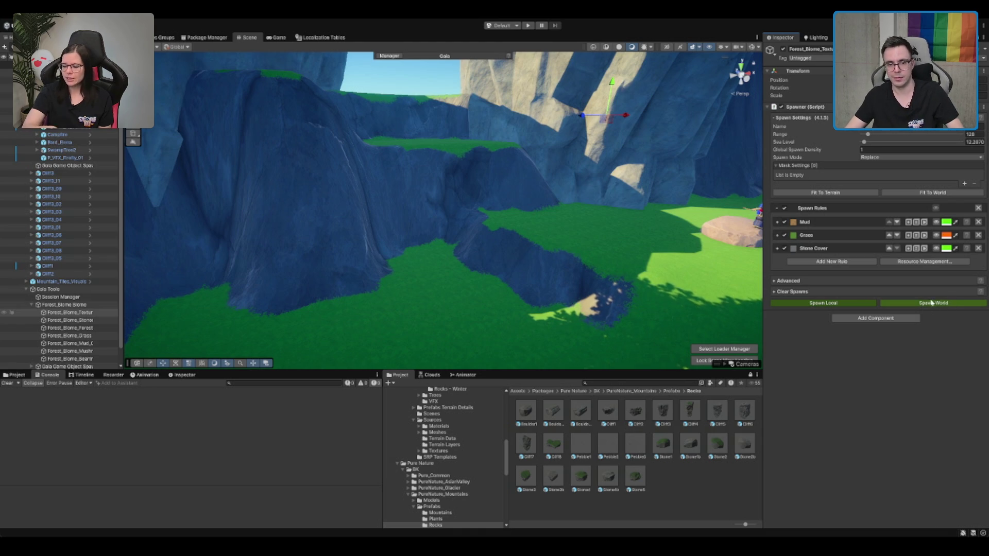
mouse_move(585, 216)
mouse_down()
mouse_move(585, 205)
mouse_move(504, 182)
mouse_up()
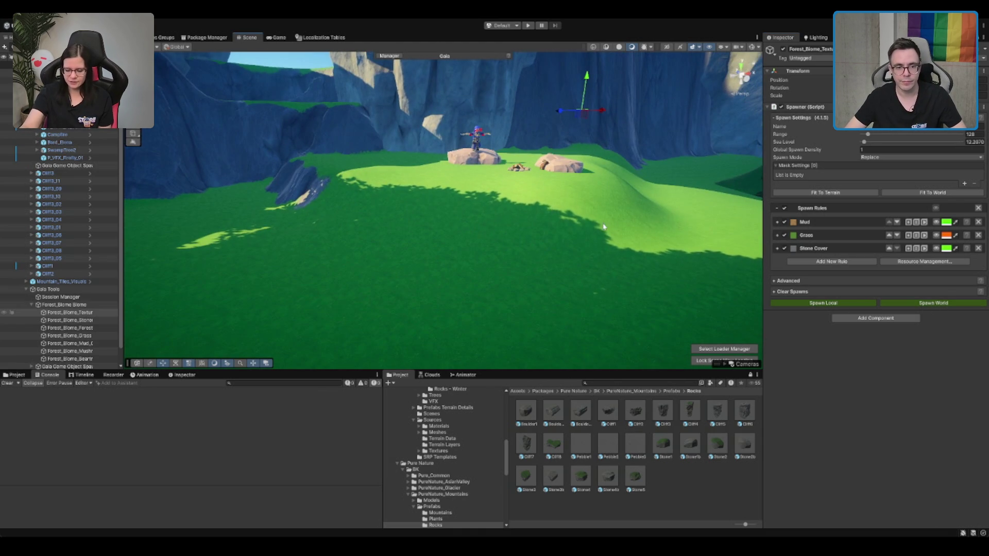
click(592, 223)
mouse_move(641, 214)
mouse_down()
mouse_move(552, 228)
mouse_move(453, 287)
mouse_move(551, 242)
mouse_up()
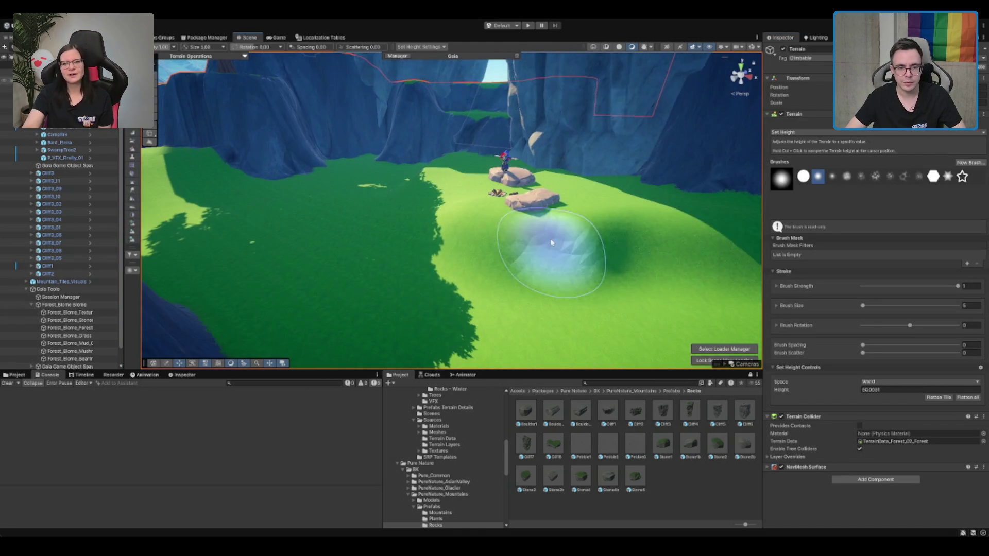
click(490, 304)
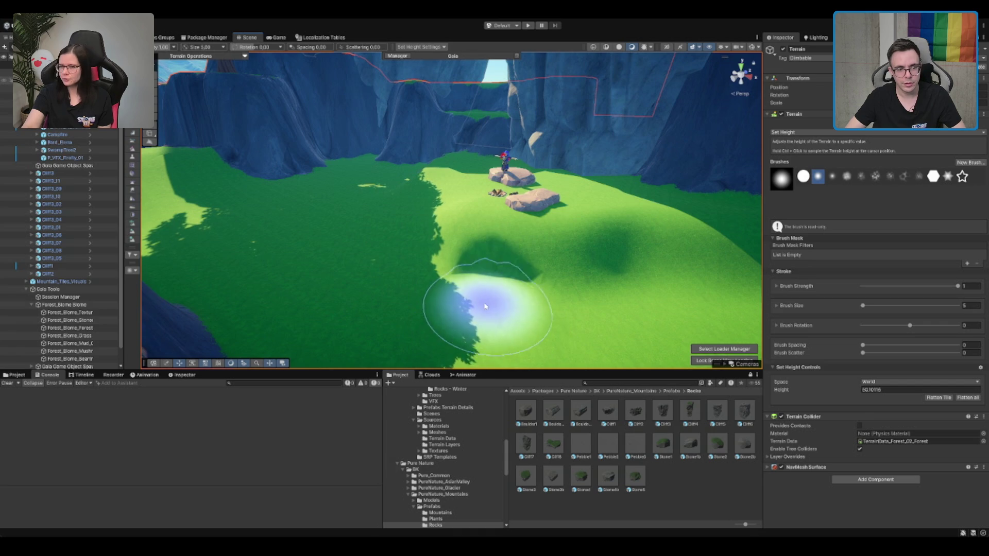
Sample the ground height by the boulders and paint a flat plateau into the slope.
mouse_move(526, 202)
mouse_down()
mouse_move(496, 245)
mouse_move(640, 181)
mouse_move(596, 180)
mouse_up()
drag(728, 298, 637, 249)
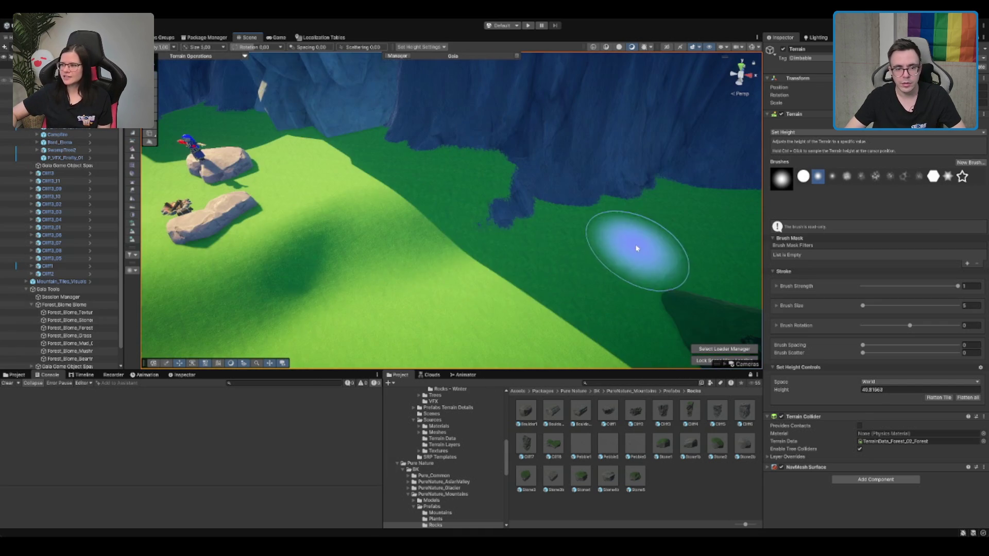
ctrl+click(363, 171)
mouse_move(426, 168)
mouse_down()
mouse_move(386, 194)
mouse_move(380, 214)
mouse_move(343, 215)
mouse_move(464, 188)
mouse_move(419, 209)
mouse_up()
mouse_move(299, 276)
mouse_down()
mouse_move(530, 199)
mouse_move(415, 221)
mouse_move(377, 191)
mouse_move(362, 208)
mouse_move(470, 247)
mouse_move(457, 190)
mouse_move(440, 250)
mouse_move(508, 199)
mouse_move(331, 276)
mouse_move(490, 210)
mouse_move(520, 233)
mouse_move(360, 249)
mouse_move(354, 170)
mouse_move(439, 258)
mouse_move(556, 238)
mouse_up()
scroll(361, 208, down, 3)
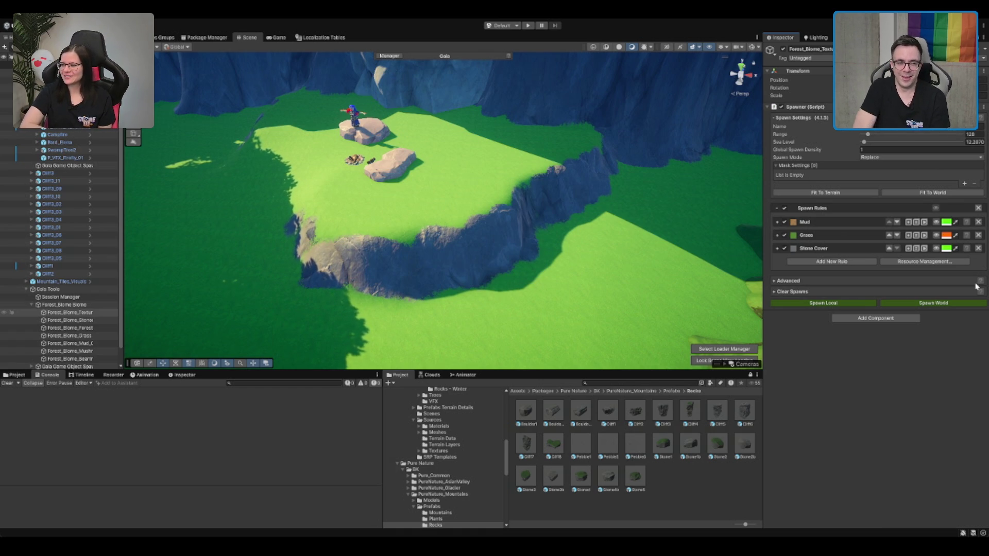
Fly through the grassy canyon between the cliffs and reselect the terrain.
mouse_move(597, 89)
mouse_down()
mouse_move(386, 263)
mouse_move(464, 232)
mouse_move(539, 281)
mouse_move(560, 247)
mouse_move(647, 230)
mouse_move(526, 229)
mouse_move(515, 200)
mouse_move(390, 240)
mouse_move(404, 249)
mouse_move(419, 232)
mouse_move(430, 251)
mouse_move(595, 144)
mouse_up()
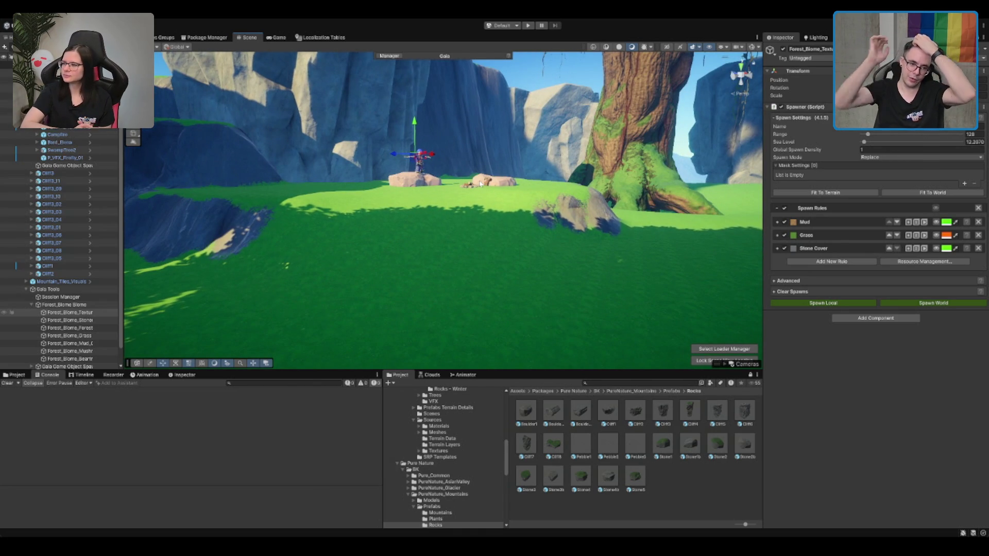
mouse_move(483, 209)
mouse_down()
mouse_move(406, 249)
mouse_move(503, 265)
mouse_move(583, 244)
mouse_move(409, 339)
mouse_up()
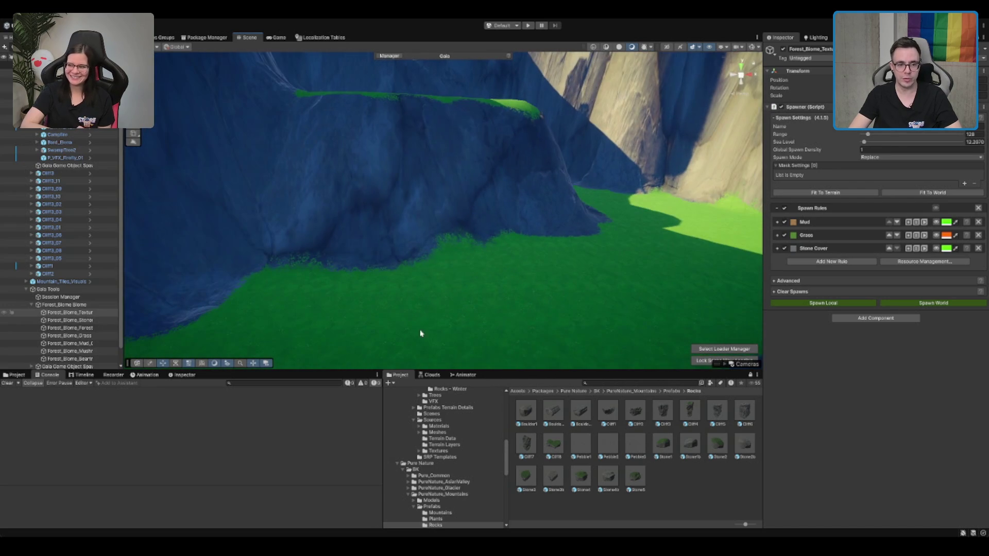
drag(578, 240, 552, 248)
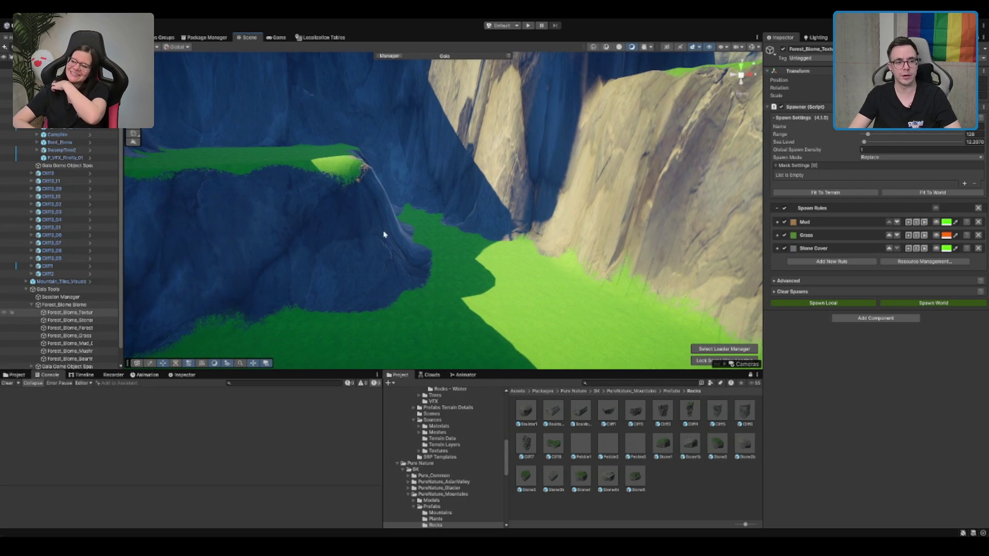
mouse_move(287, 157)
mouse_down()
mouse_move(569, 190)
mouse_move(569, 203)
mouse_move(475, 250)
mouse_up()
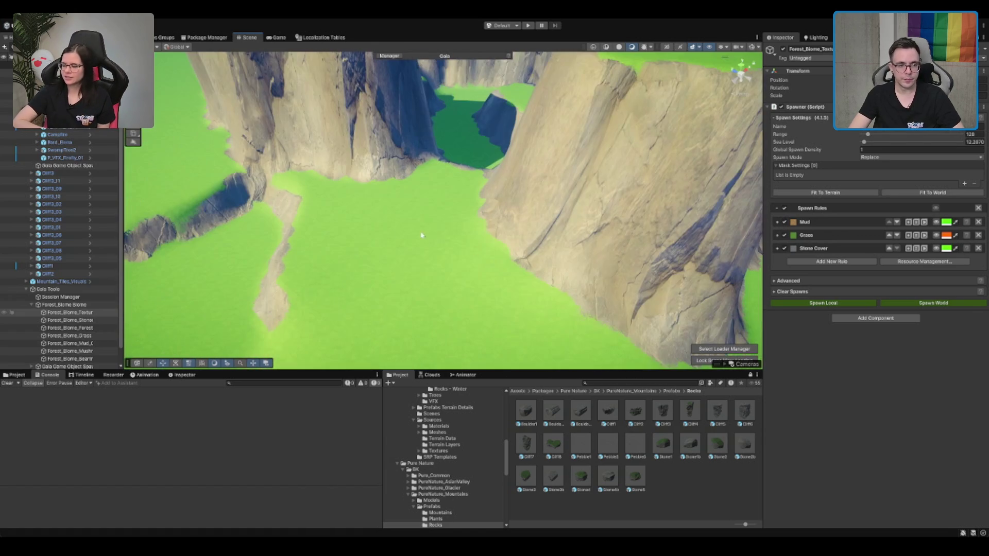
click(415, 214)
Cut a notch in the canyon cliff down to the set height.
scroll(446, 263, down, 2)
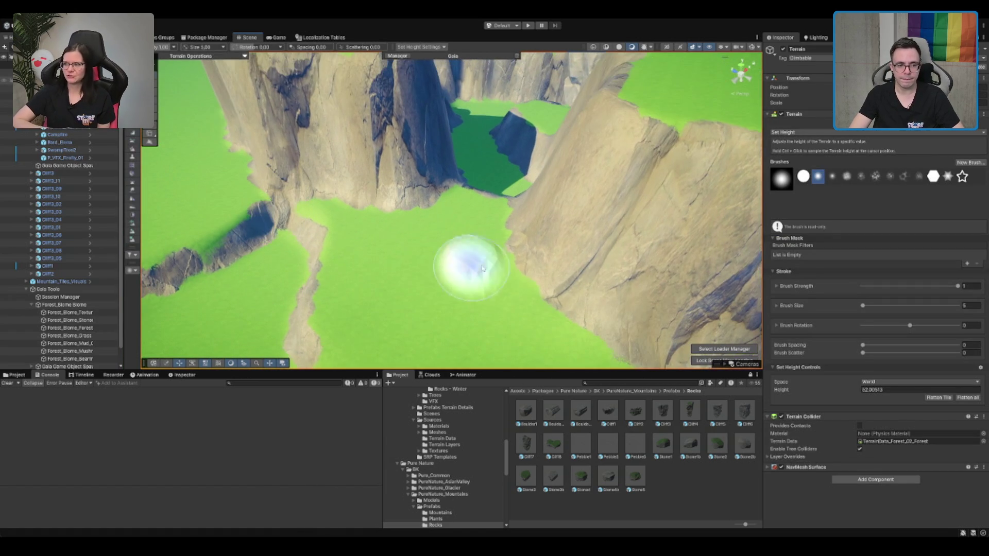
scroll(472, 201, down, 3)
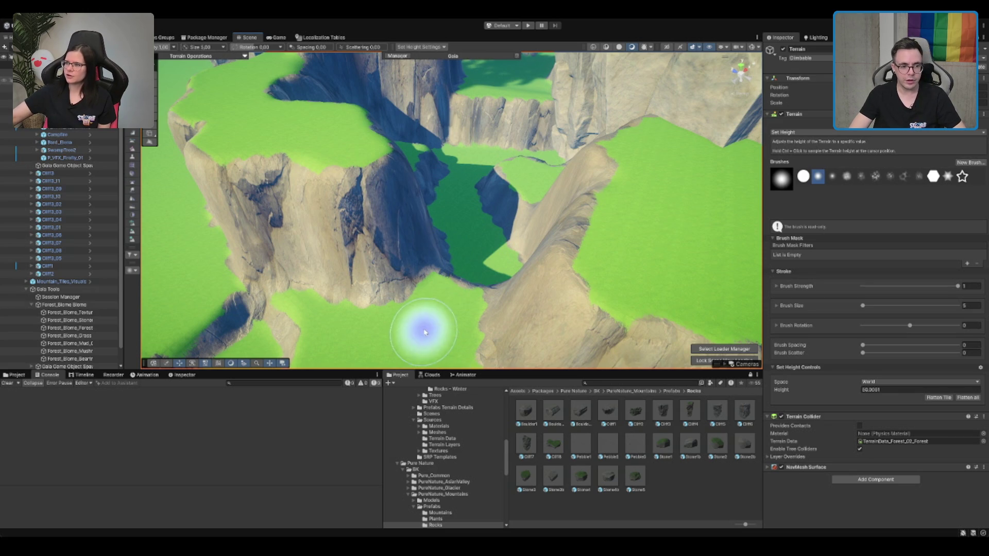
mouse_move(435, 312)
mouse_down()
mouse_move(386, 260)
mouse_move(411, 287)
mouse_move(430, 260)
mouse_move(409, 275)
mouse_move(410, 235)
mouse_move(392, 254)
mouse_move(462, 259)
mouse_move(320, 282)
mouse_move(503, 243)
mouse_up()
scroll(503, 243, up, 3)
Resample the target height from the canyon floor and further up the canyon.
ctrl+click(456, 293)
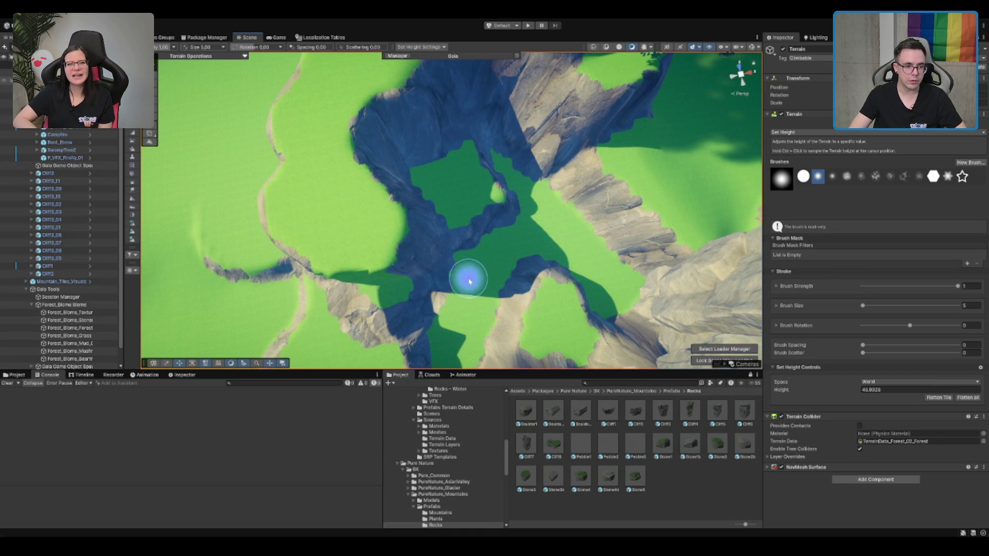
scroll(408, 295, down, 3)
ctrl+click(415, 327)
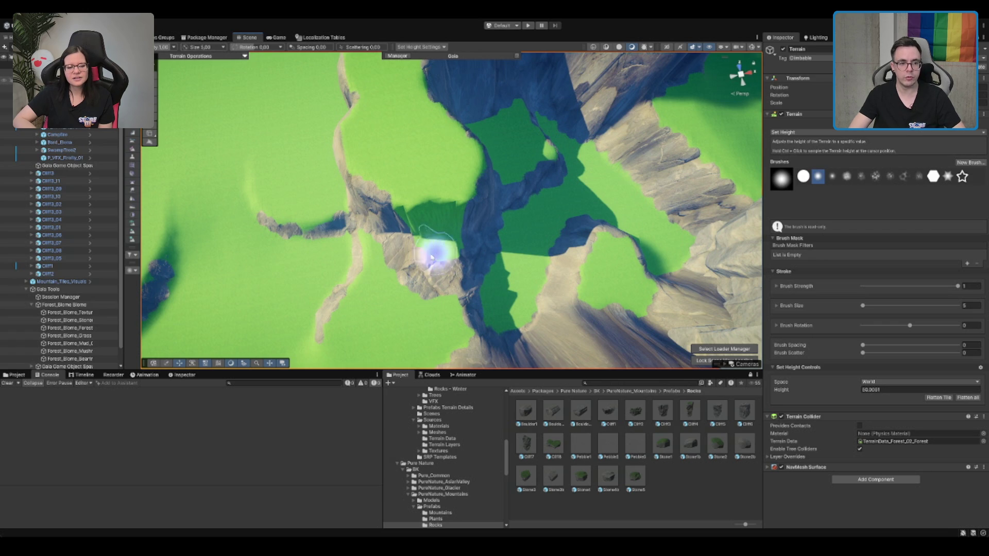
ctrl+click(424, 172)
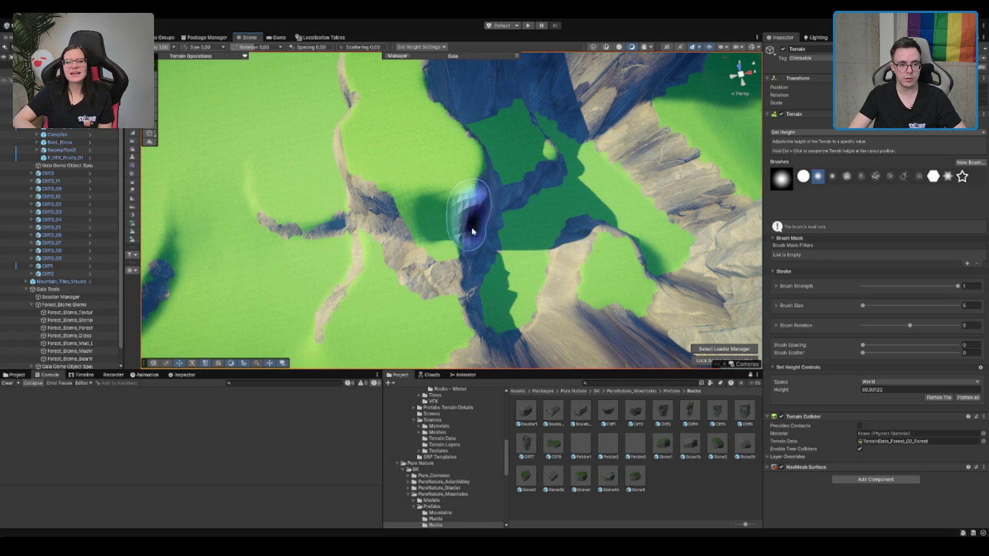
scroll(425, 211, up, 2)
mouse_move(425, 211)
mouse_down()
mouse_move(470, 250)
mouse_move(442, 177)
mouse_move(474, 210)
mouse_move(462, 158)
mouse_move(397, 149)
mouse_move(454, 170)
mouse_up()
scroll(442, 201, up, 5)
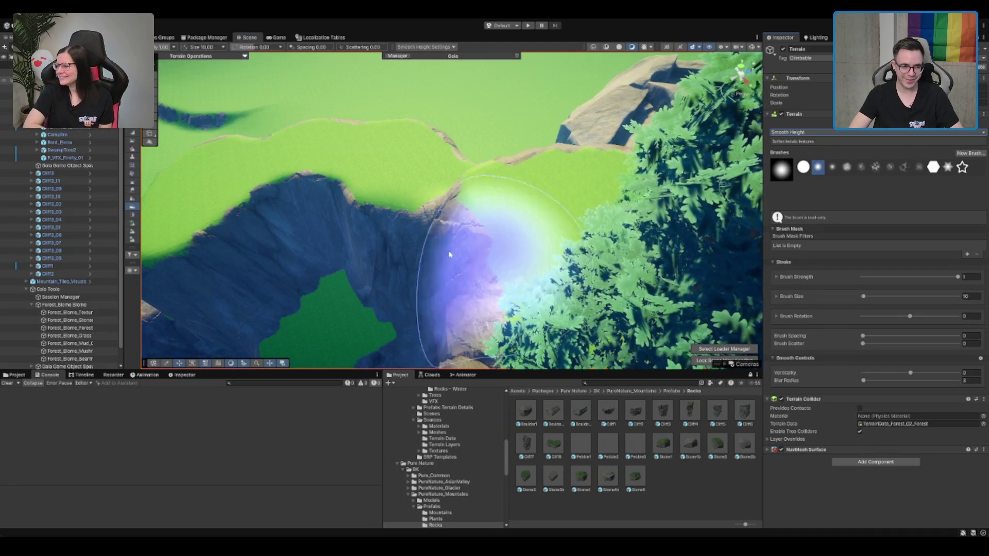
Switch between Set Height and Smooth Height, and frame the rock ridge at ground level.
scroll(490, 217, down, 5)
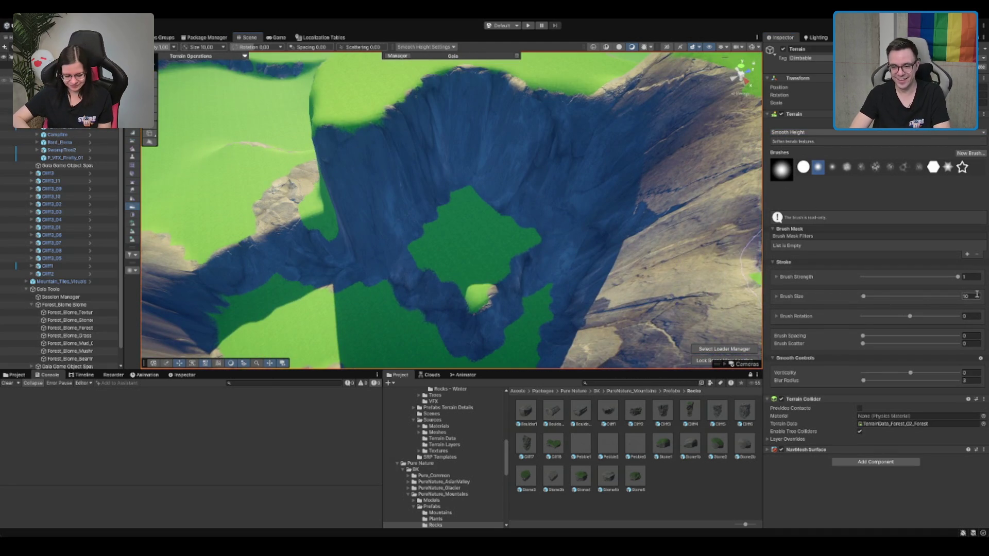
scroll(379, 268, up, 3)
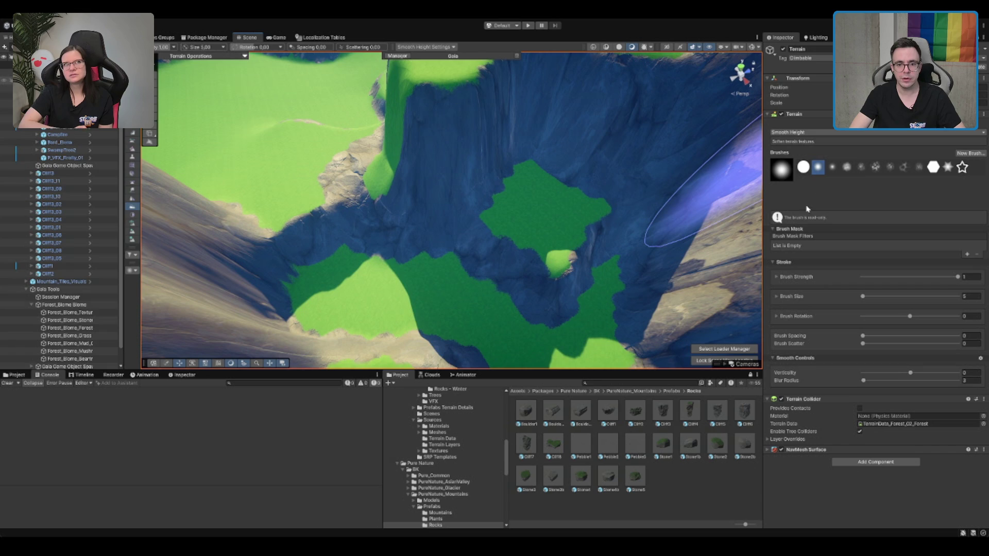
key(F3)
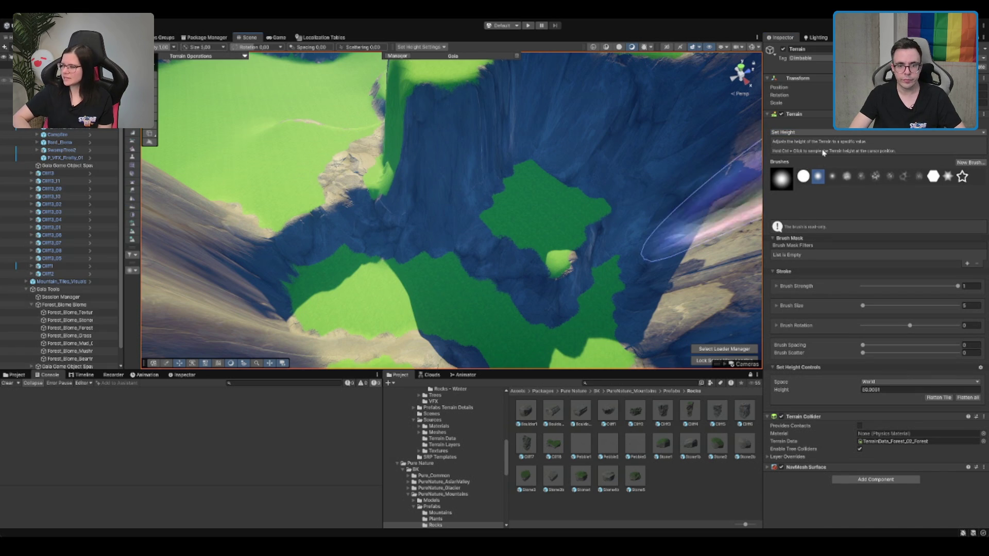
key(F4)
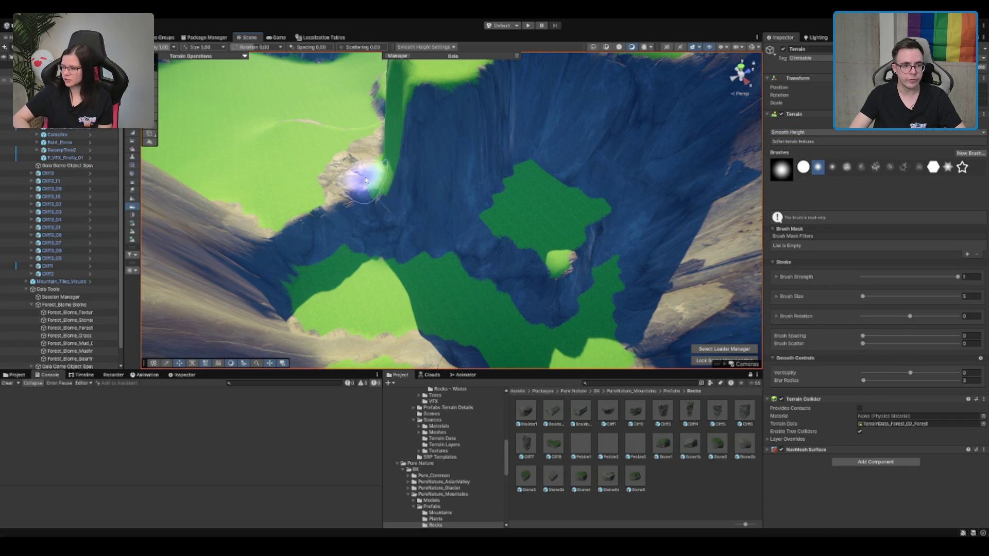
key(f)
mouse_move(531, 277)
mouse_down()
mouse_move(715, 191)
mouse_move(578, 172)
mouse_move(563, 220)
mouse_move(577, 242)
mouse_move(579, 221)
mouse_move(574, 258)
mouse_move(548, 265)
mouse_move(410, 186)
mouse_move(430, 210)
mouse_move(419, 265)
mouse_up()
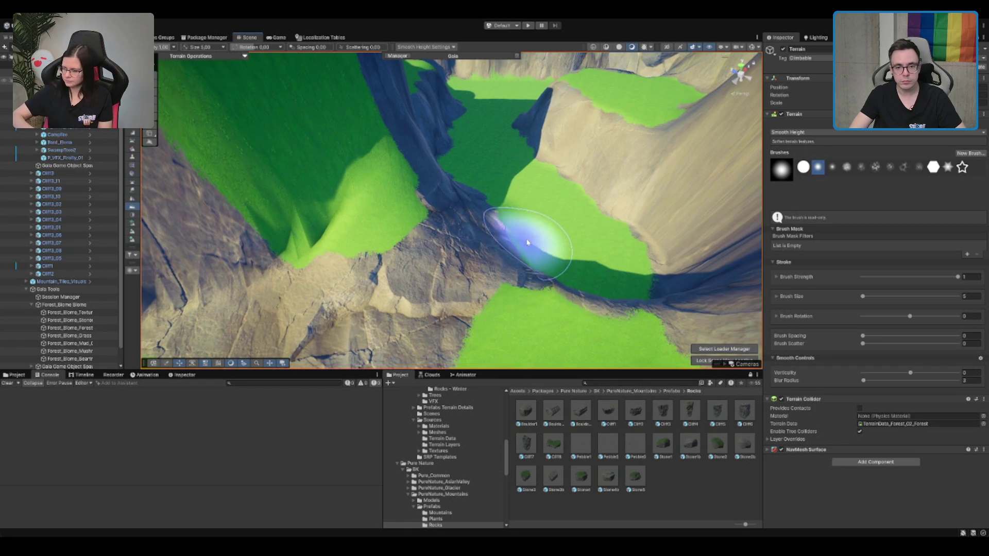
Flatten the cliff near the terrain edge into a level grassy plateau.
drag(528, 242, 783, 125)
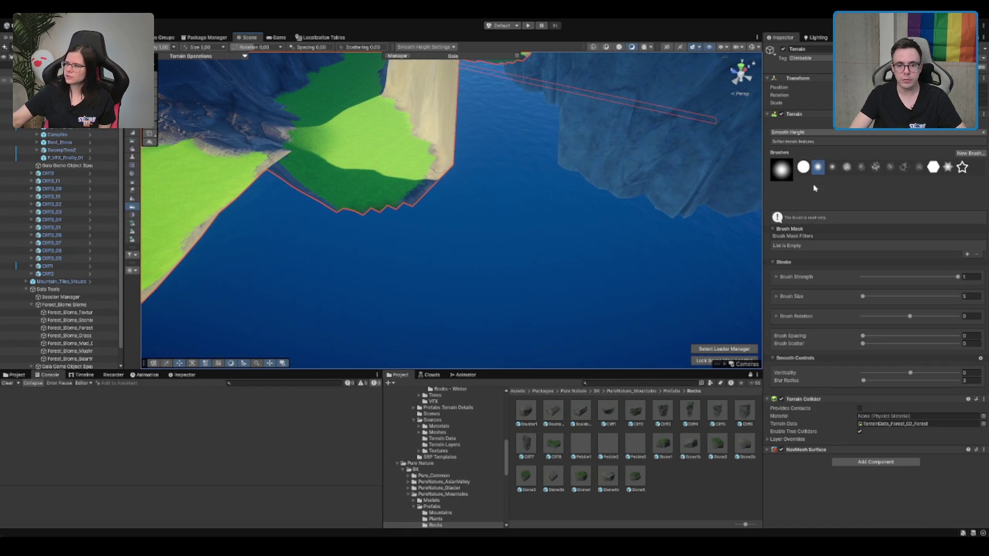
key(f)
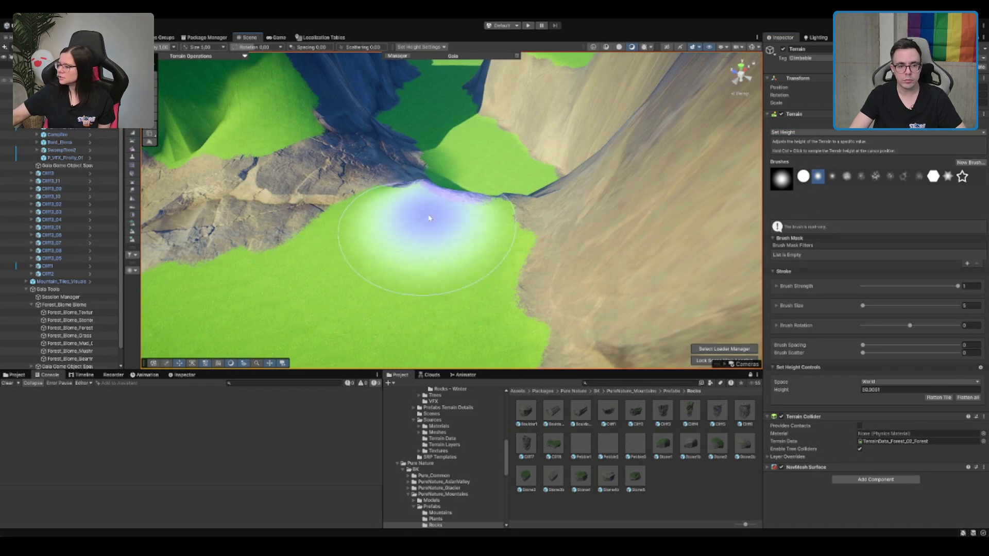
key(f)
key(f)
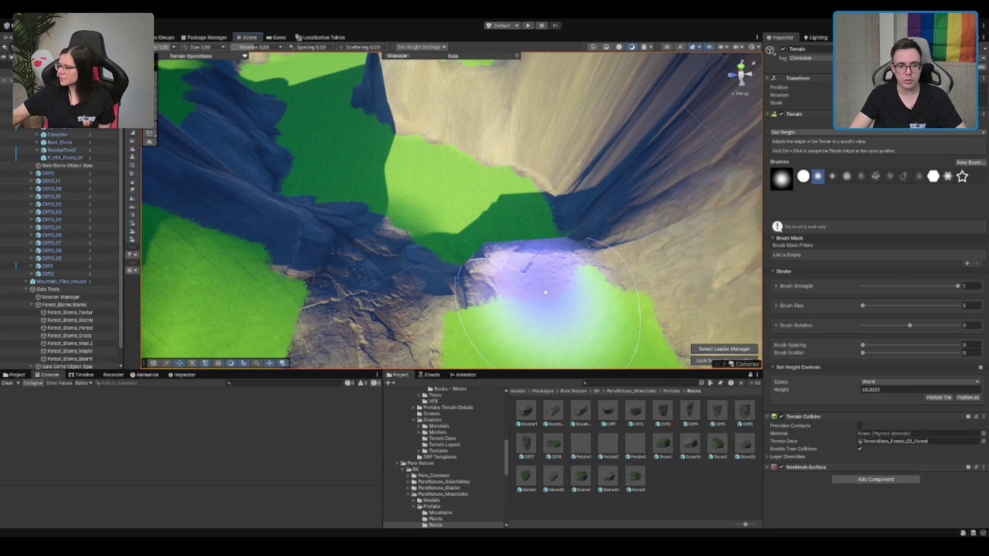
key(f)
key(f)
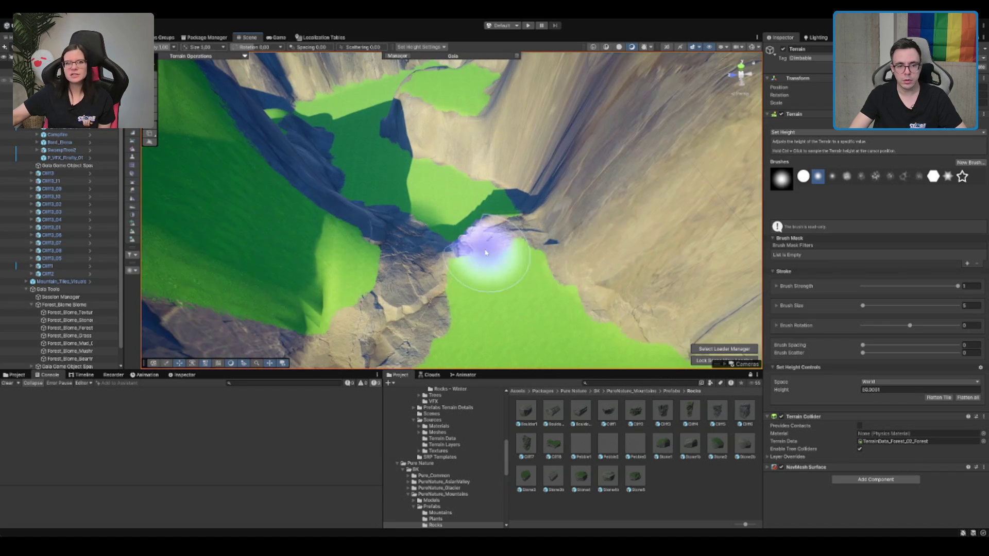
key(f)
key(f)
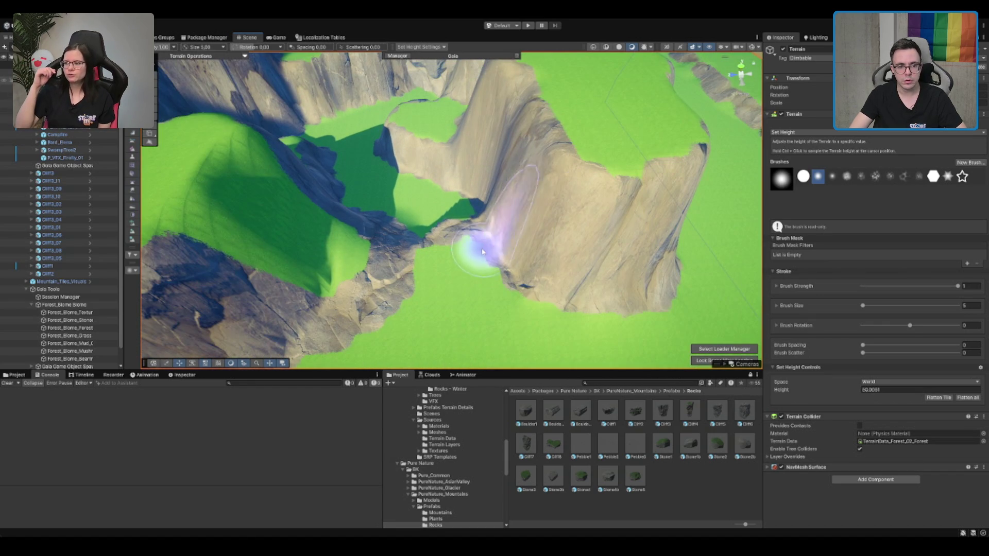
mouse_move(514, 288)
mouse_down()
mouse_move(496, 242)
mouse_move(585, 106)
mouse_move(578, 144)
mouse_move(608, 151)
mouse_move(537, 221)
mouse_move(584, 276)
mouse_move(490, 281)
mouse_move(640, 221)
mouse_move(662, 155)
mouse_up()
key(f)
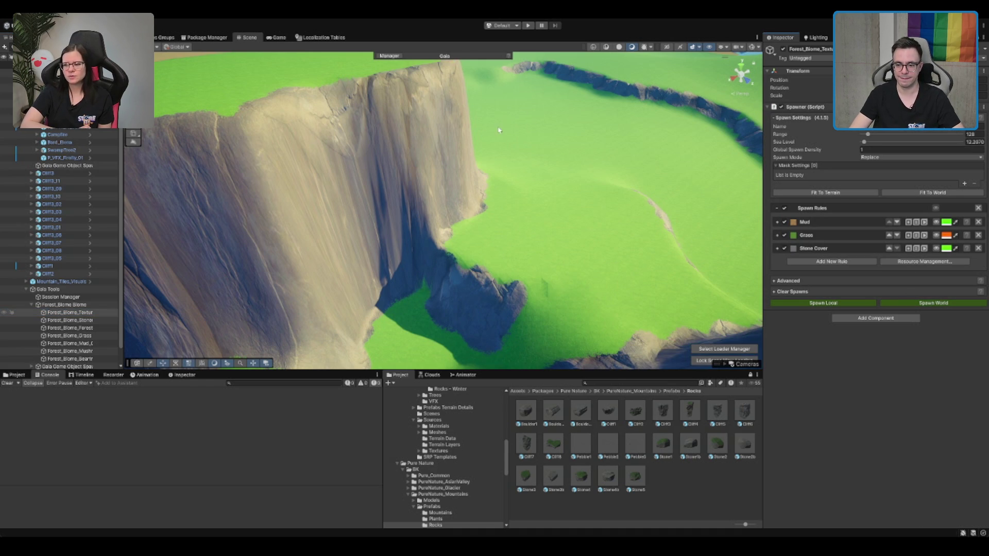
Survey the green valley and place the P_Plank_02_Winter plank prefab on the canyon floor.
mouse_move(547, 247)
mouse_down()
mouse_move(577, 171)
mouse_move(570, 177)
mouse_up()
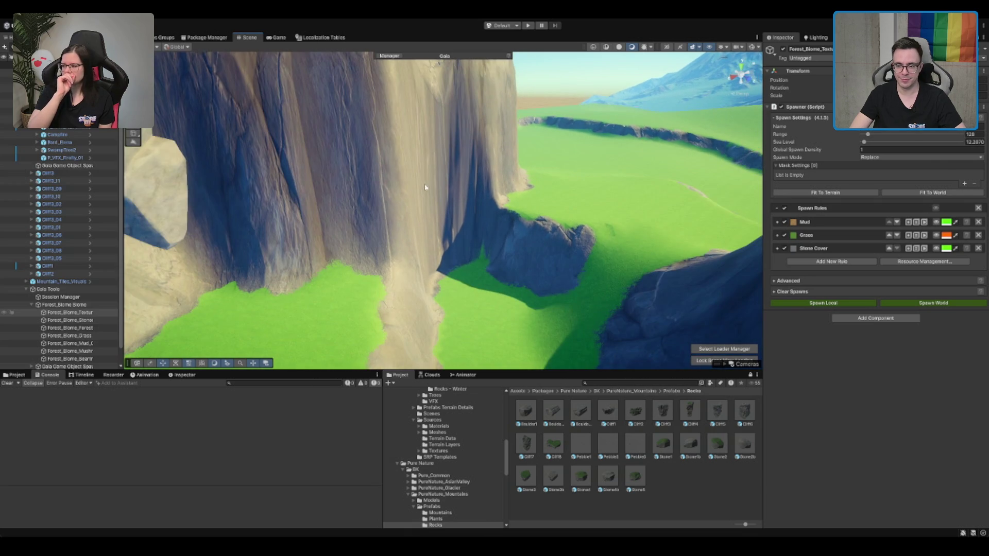
click(425, 186)
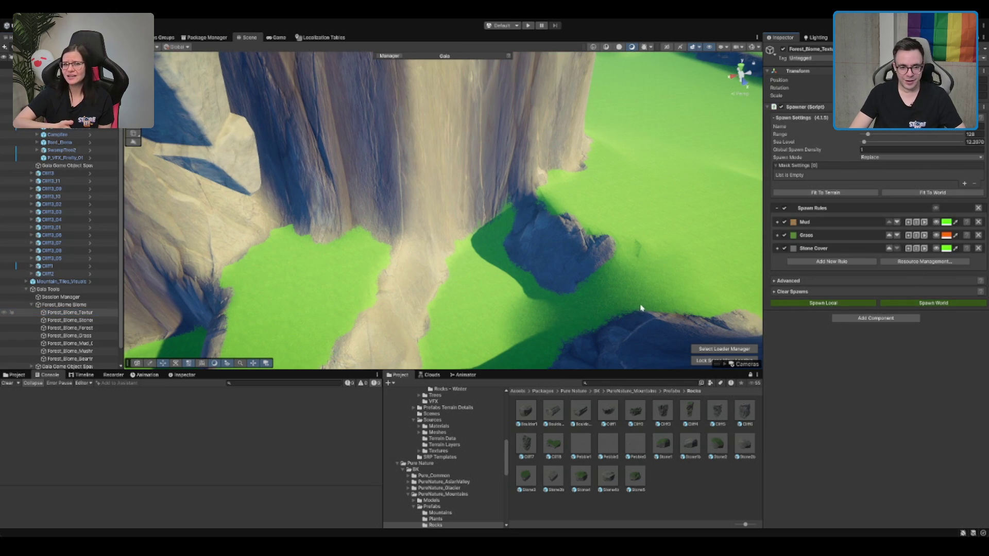
mouse_move(623, 270)
mouse_down()
mouse_move(600, 254)
mouse_move(563, 254)
mouse_move(503, 191)
mouse_move(509, 171)
mouse_up()
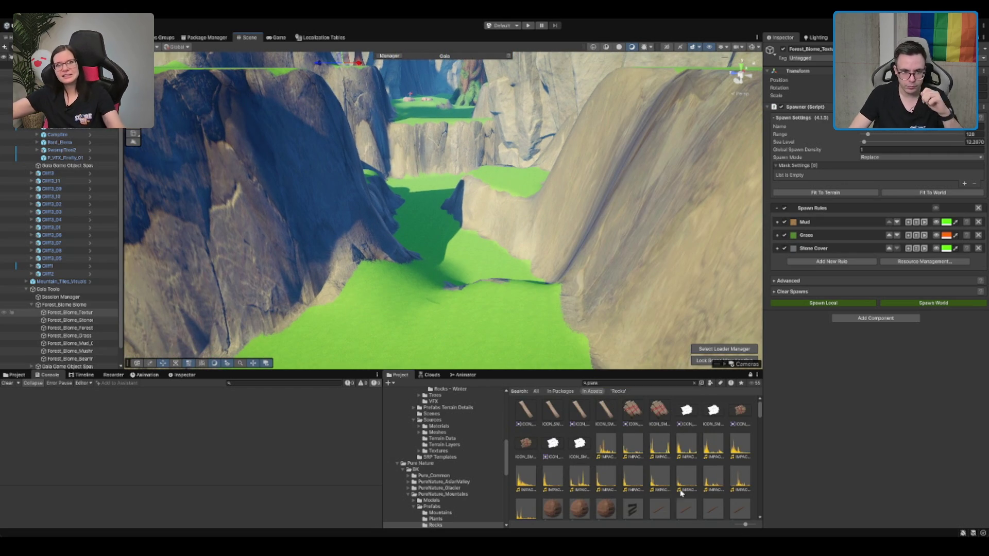
mouse_move(757, 514)
mouse_down()
mouse_move(556, 290)
mouse_move(506, 304)
mouse_up()
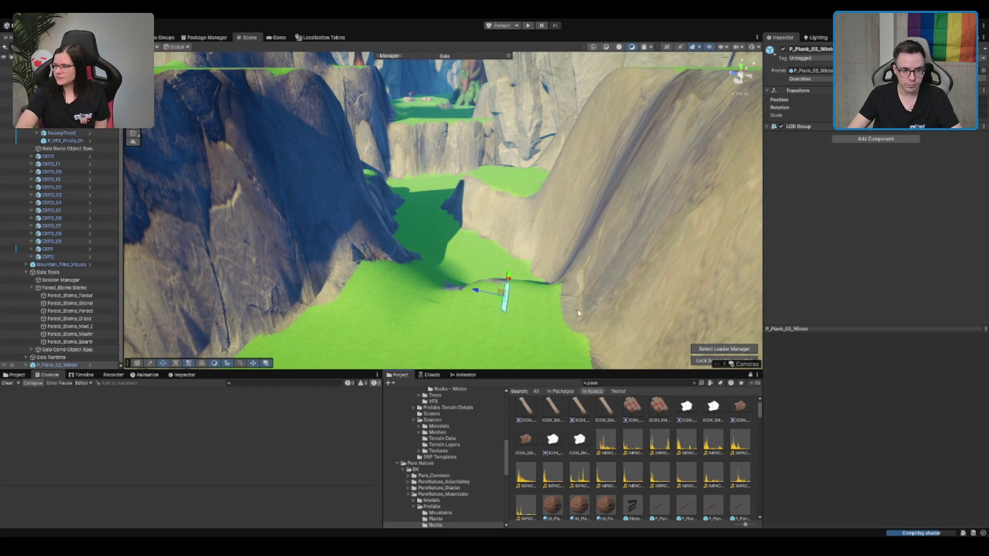
Delete the P_Plank_02_Winter plank from the scene.
scroll(715, 488, down, 3)
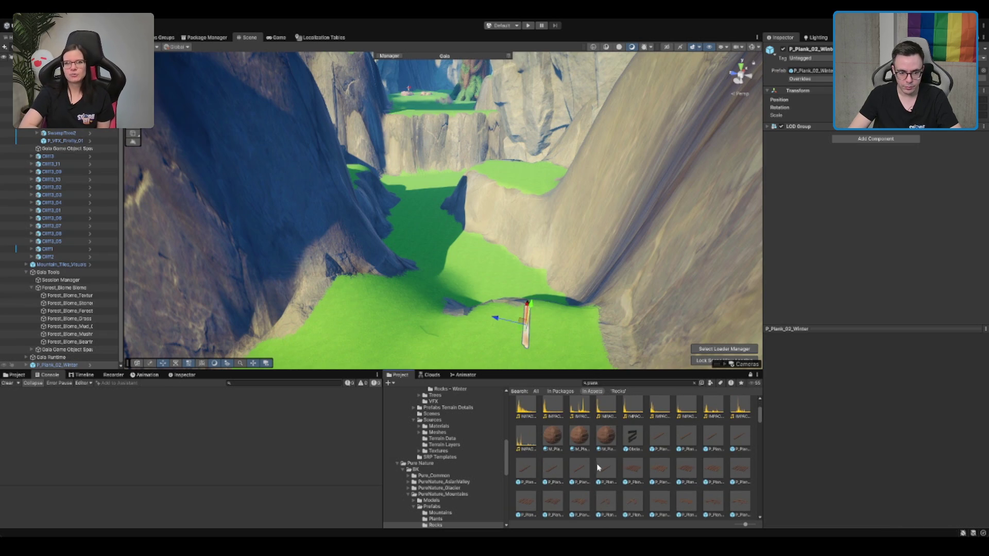
key(Delete)
scroll(639, 447, down, 2)
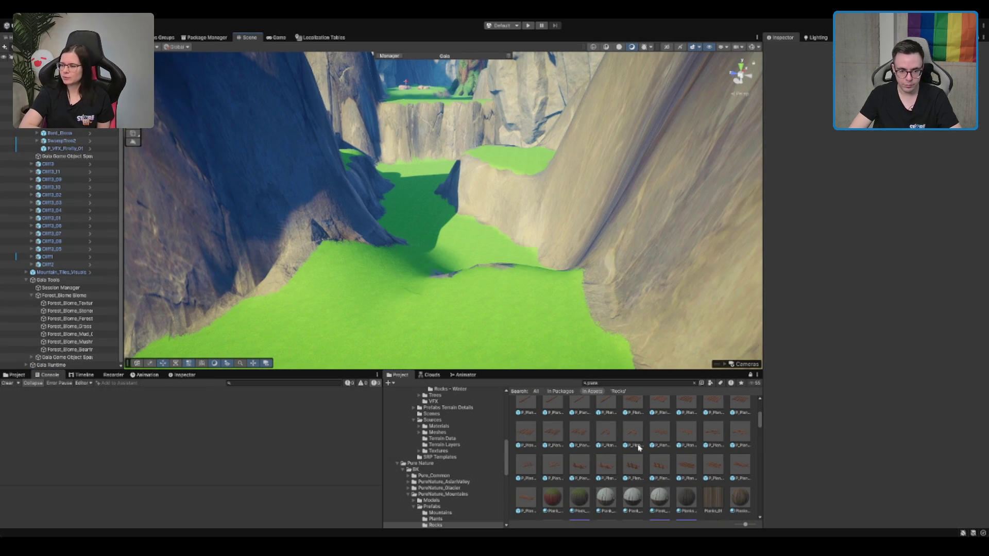
scroll(706, 470, down, 3)
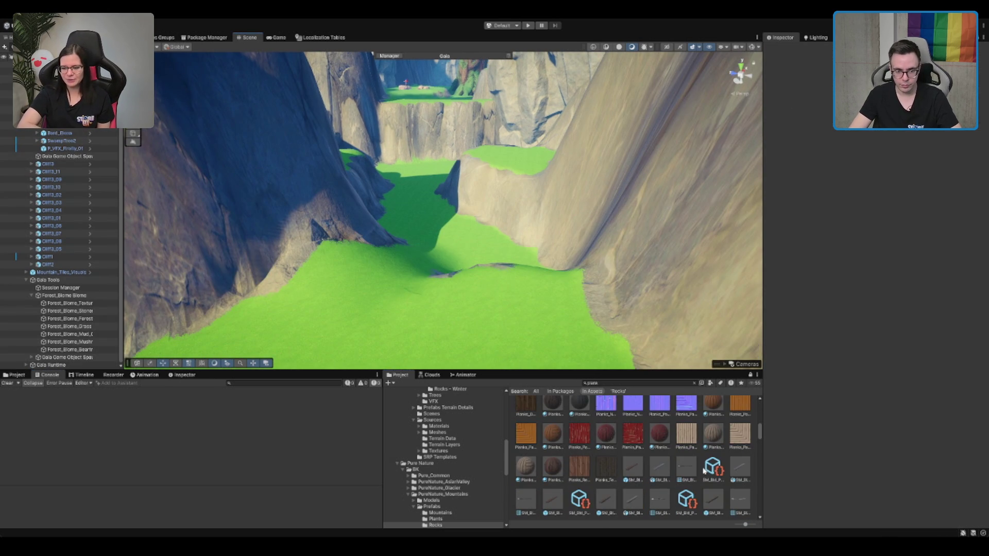
Preview the SM_Bld plank models and SM_Env_Road_Planks_01 and _02 in the Inspector.
click(639, 467)
drag(883, 422, 848, 475)
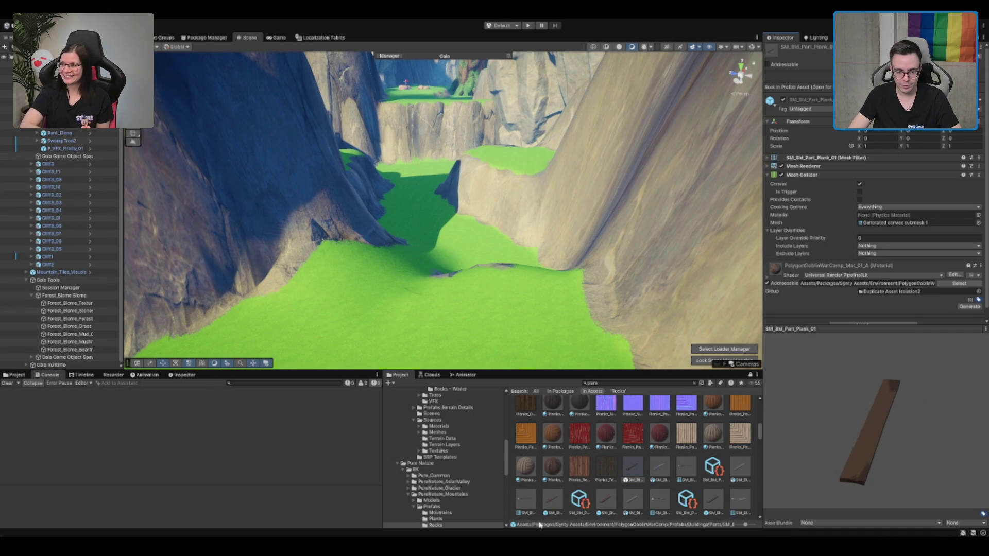
click(599, 500)
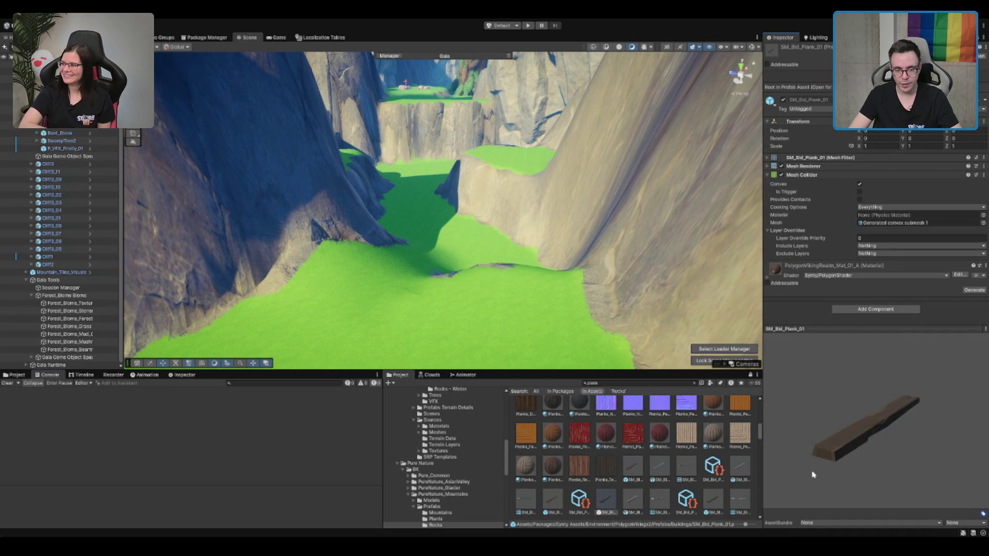
click(561, 500)
drag(858, 458, 833, 482)
scroll(663, 481, down, 1)
click(713, 477)
click(686, 512)
mouse_move(877, 434)
mouse_down()
mouse_move(850, 457)
mouse_move(803, 469)
mouse_up()
scroll(629, 499, down, 2)
click(578, 463)
Preview Road_Planks_Cross_02, T_Section_02, Rubble_Plank_03, Gen_Prop_Plank_02 and SM_Prop_Plank_01.
scroll(686, 472, down, 2)
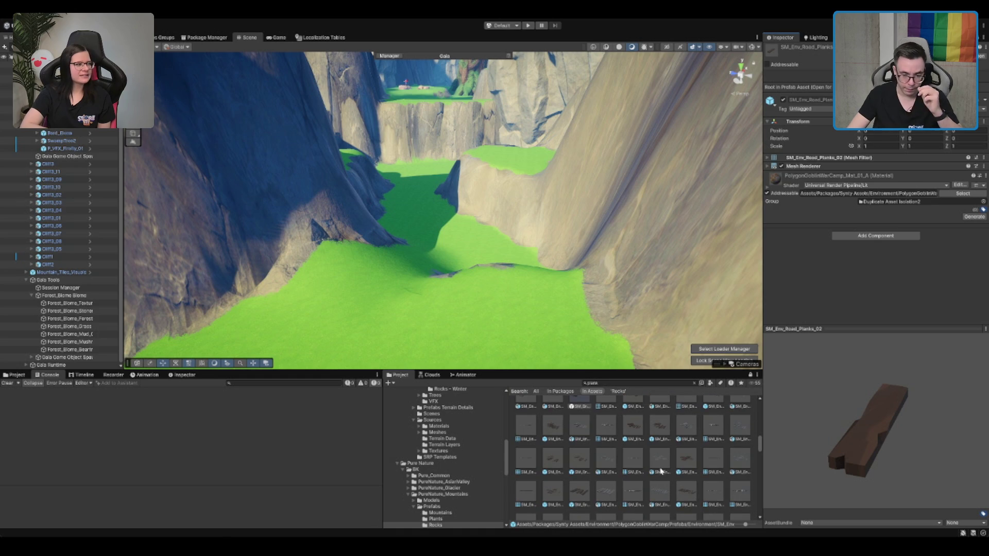
scroll(675, 484, down, 1)
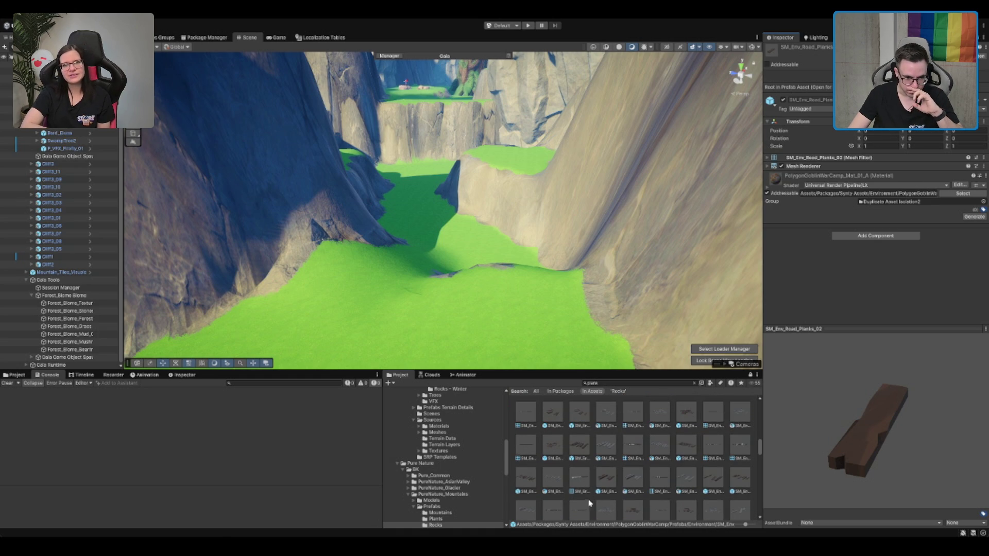
scroll(626, 485, down, 1)
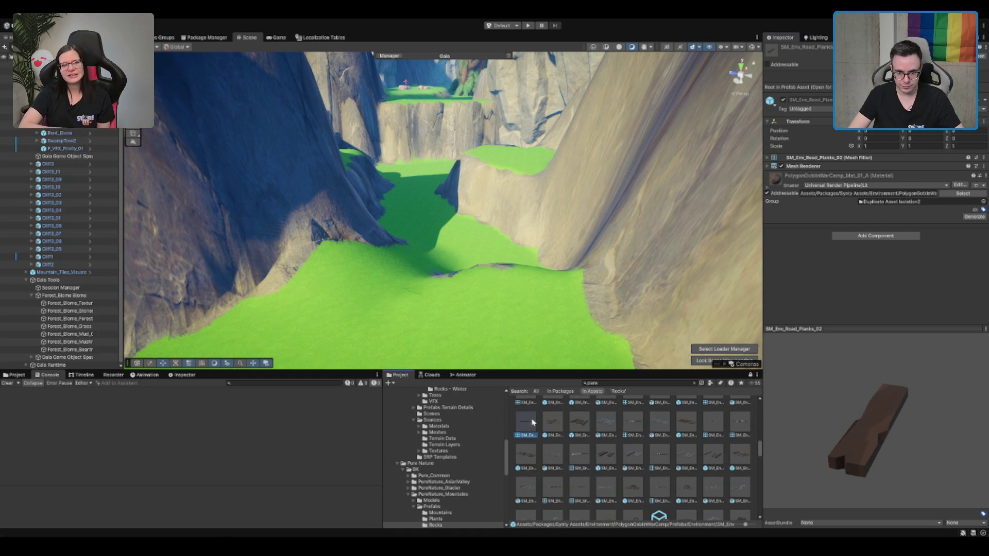
click(534, 423)
scroll(713, 475, down, 1)
click(660, 467)
scroll(713, 483, down, 2)
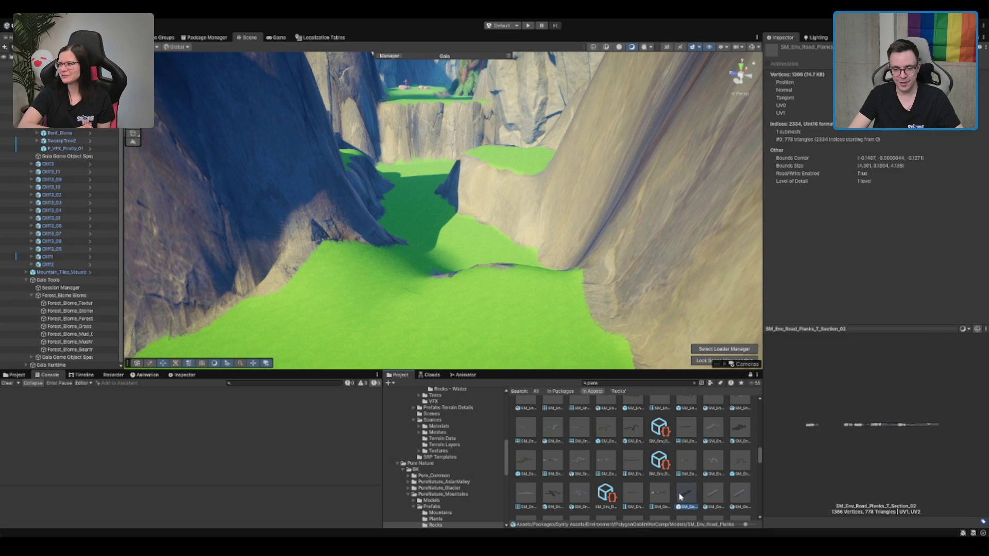
click(552, 488)
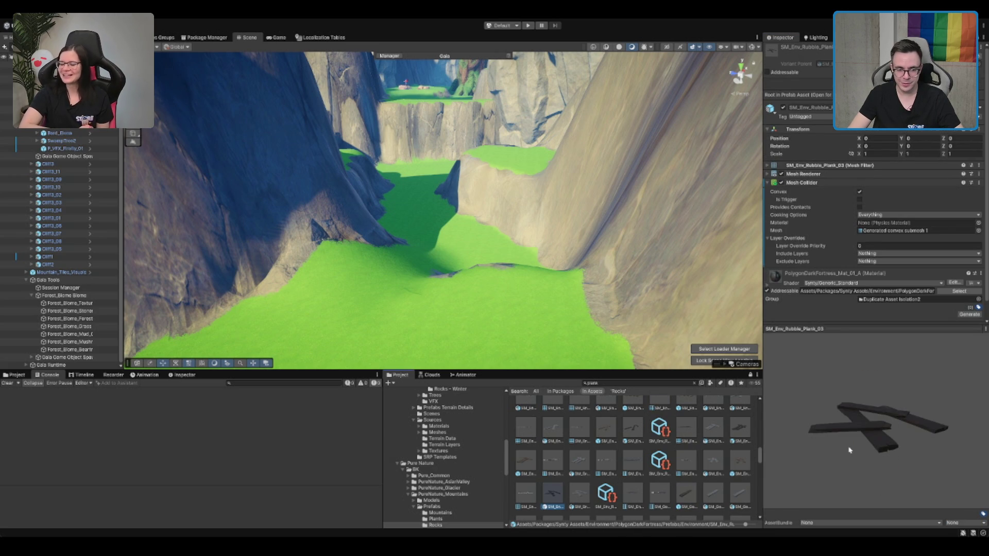
scroll(697, 497, down, 1)
click(551, 505)
scroll(723, 466, down, 2)
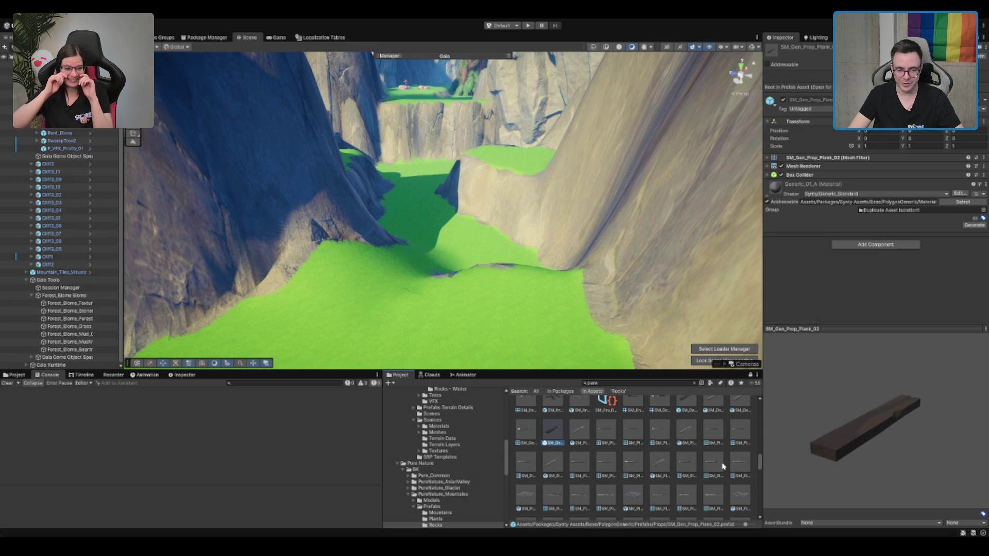
scroll(641, 471, down, 3)
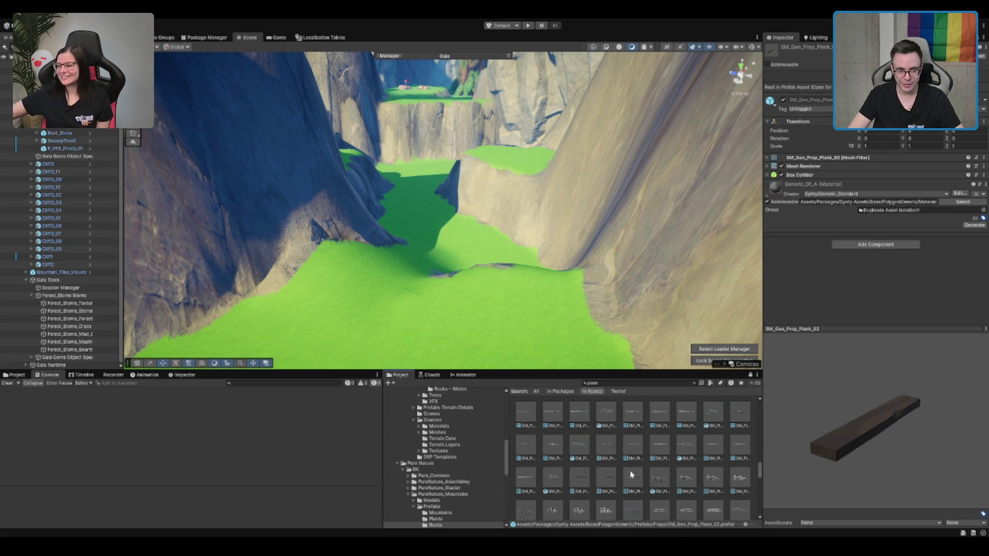
scroll(585, 483, down, 2)
scroll(653, 517, down, 2)
scroll(640, 487, down, 1)
click(731, 507)
Preview the remaining SM_Prop_Plank, WoodPlank, Shield and Scaffolding planks, ending on SM_Prop_Plank_03.
scroll(669, 446, down, 1)
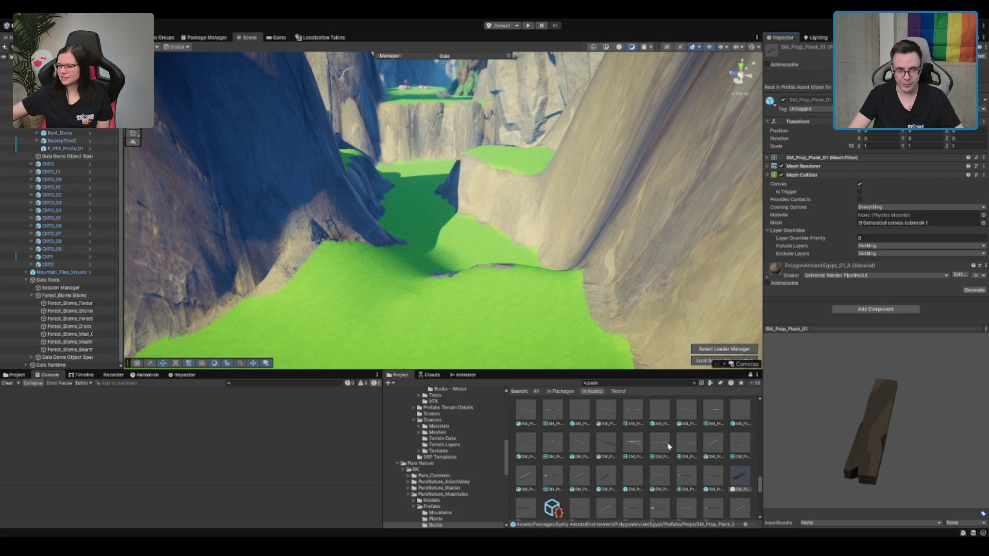
click(612, 478)
scroll(664, 463, down, 2)
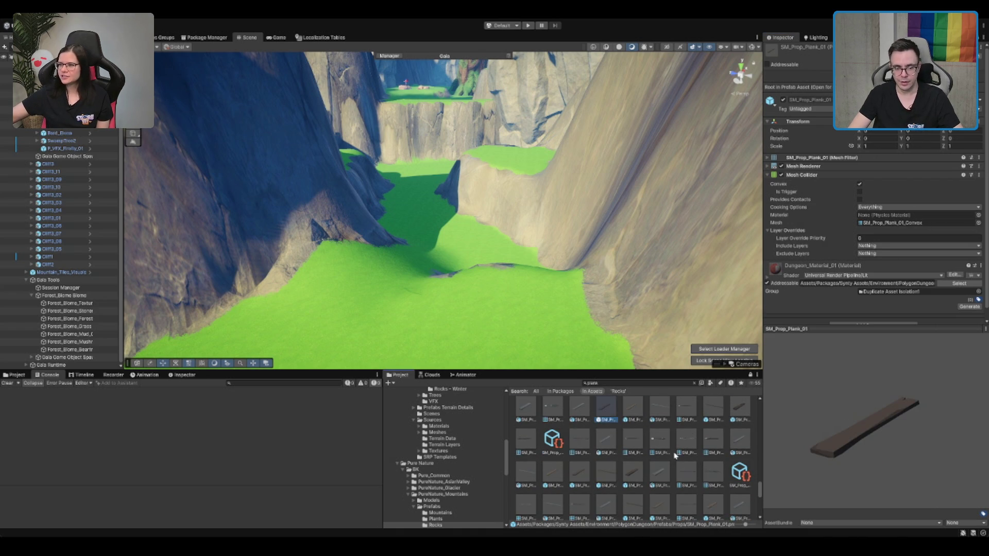
click(633, 474)
scroll(678, 459, down, 2)
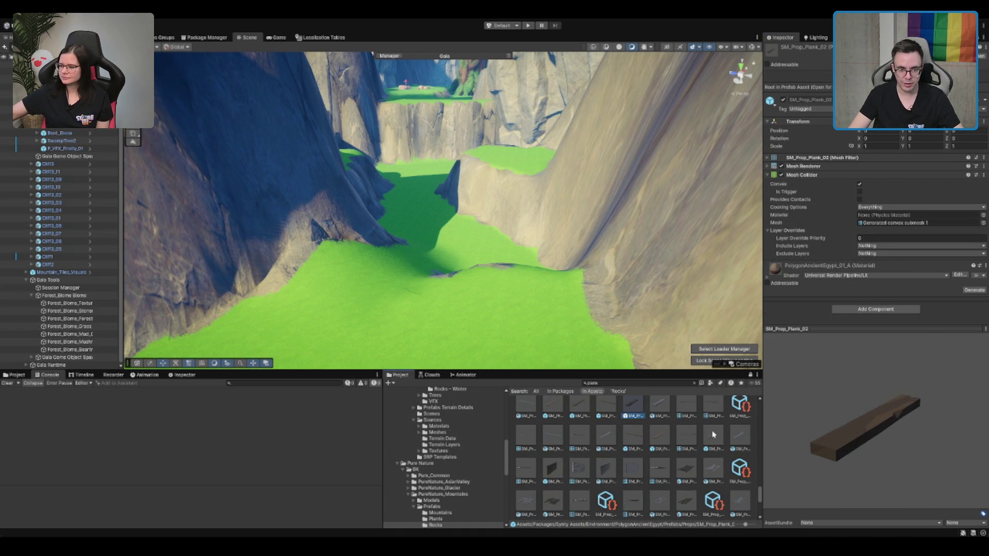
click(714, 434)
scroll(710, 446, down, 2)
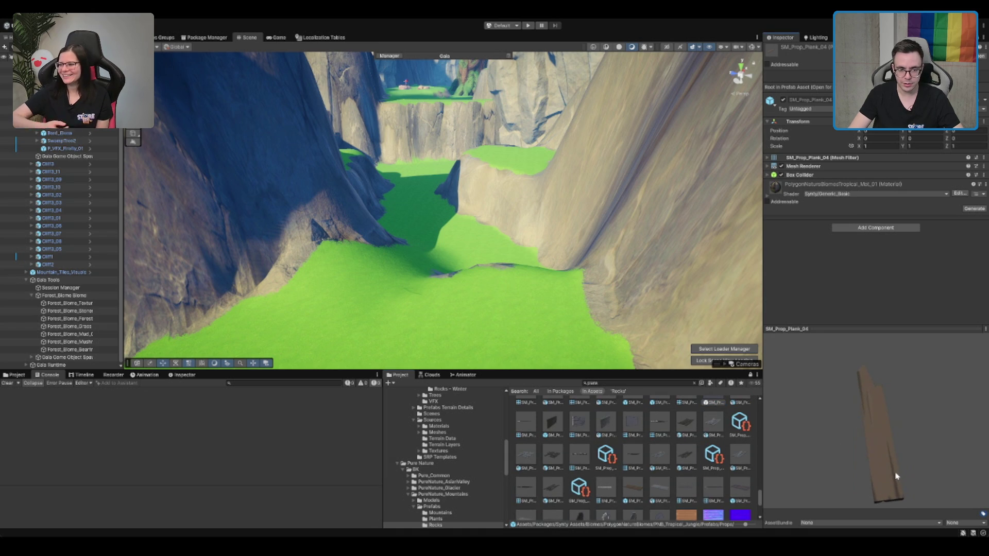
scroll(670, 460, down, 1)
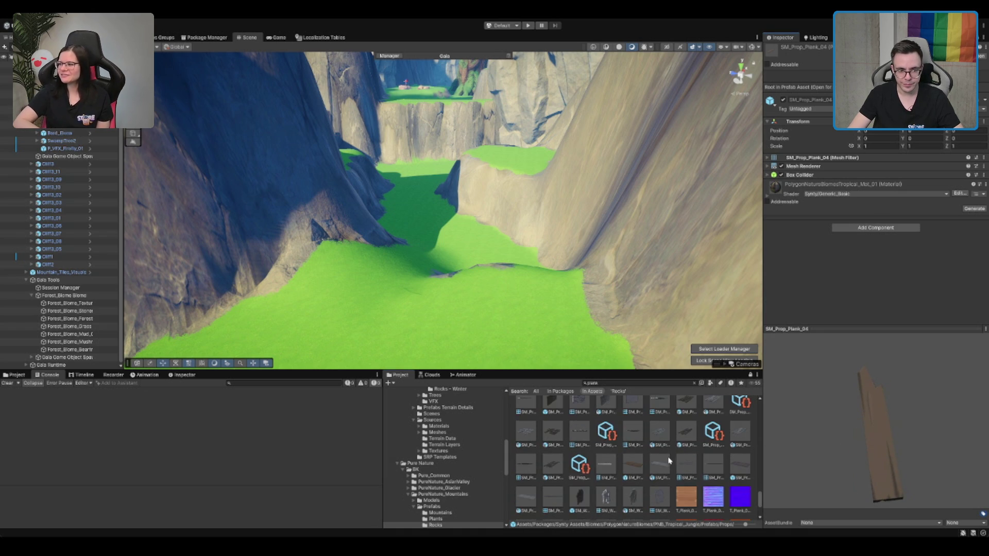
click(644, 468)
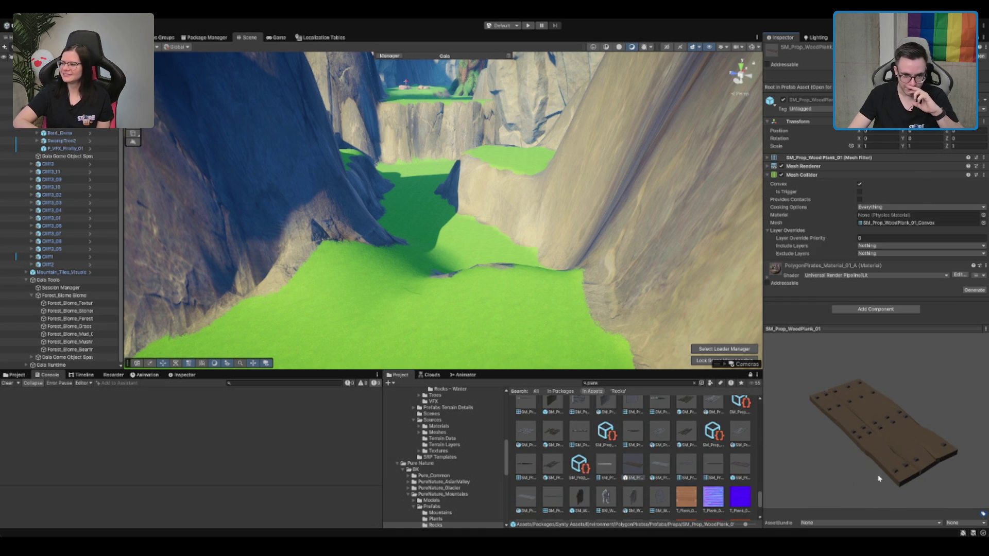
scroll(690, 467, down, 1)
click(709, 444)
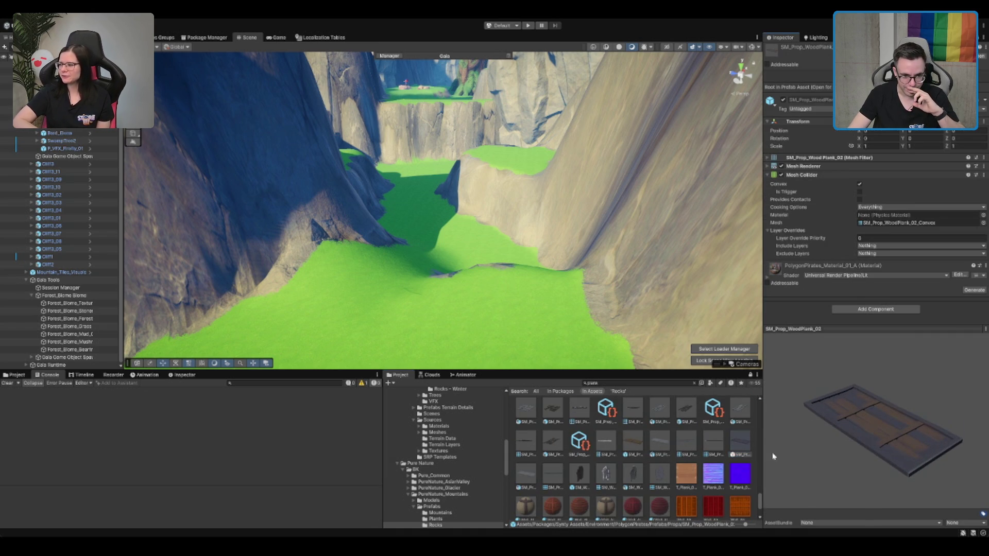
scroll(665, 456, down, 2)
click(579, 407)
scroll(644, 439, up, 3)
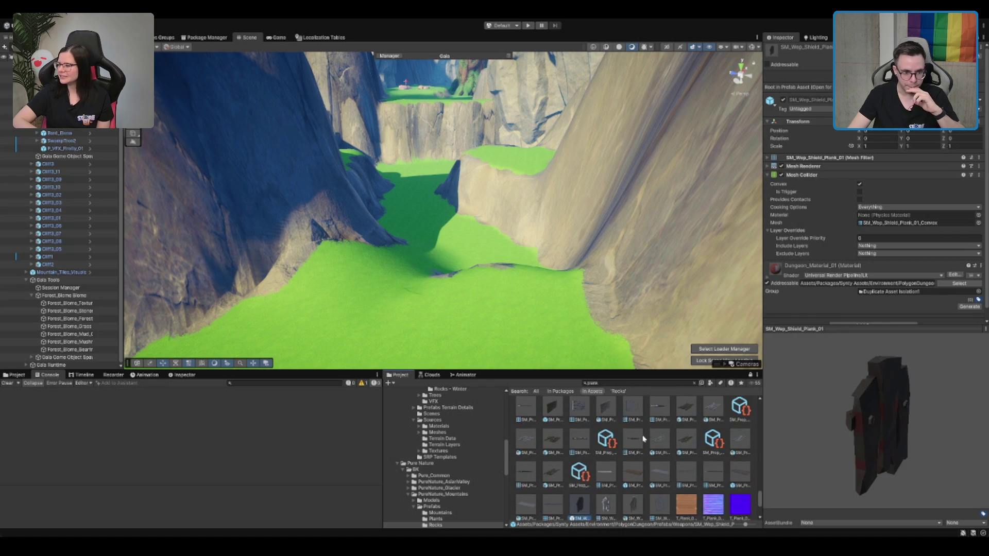
click(562, 438)
scroll(562, 438, up, 1)
click(667, 424)
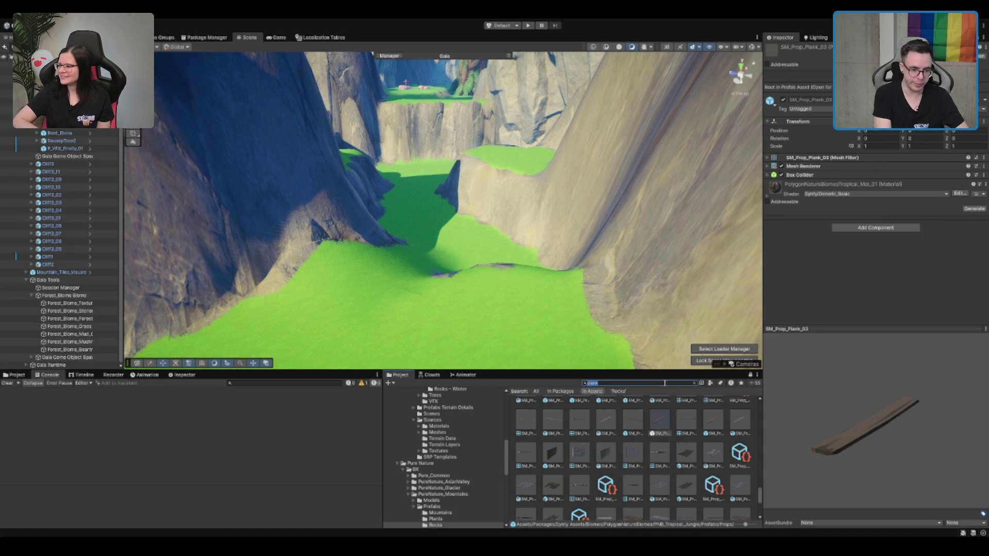
scroll(450, 461, down, 10)
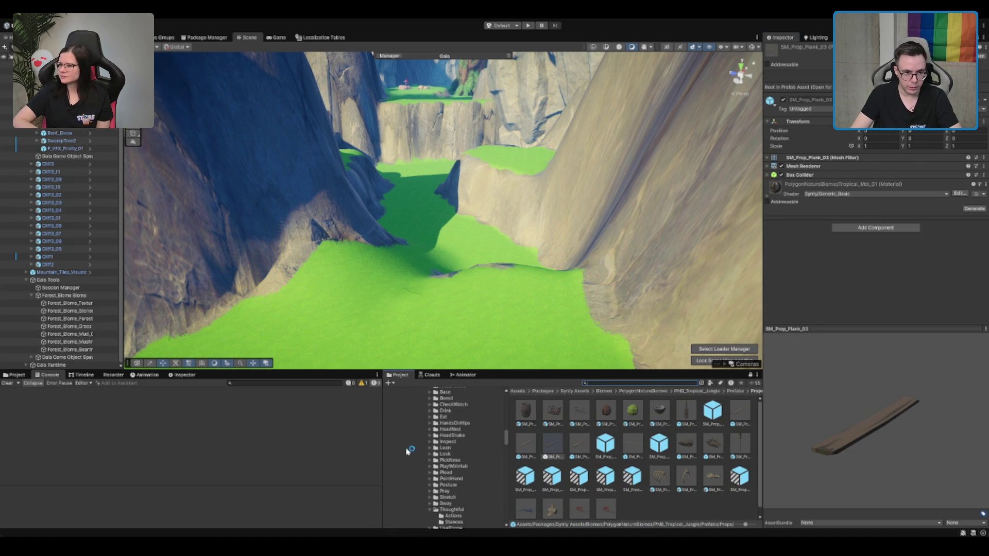
Fly to the forest terrain, select it and switch to Paint Texture.
scroll(450, 461, up, 5)
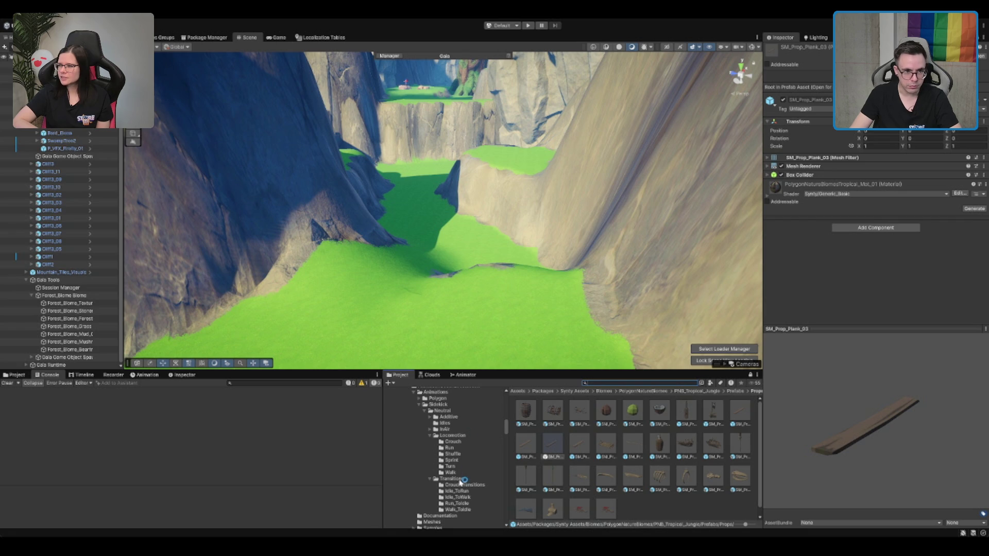
mouse_move(478, 312)
mouse_down()
mouse_move(475, 324)
mouse_move(548, 261)
mouse_move(618, 227)
mouse_move(619, 210)
mouse_move(499, 216)
mouse_up()
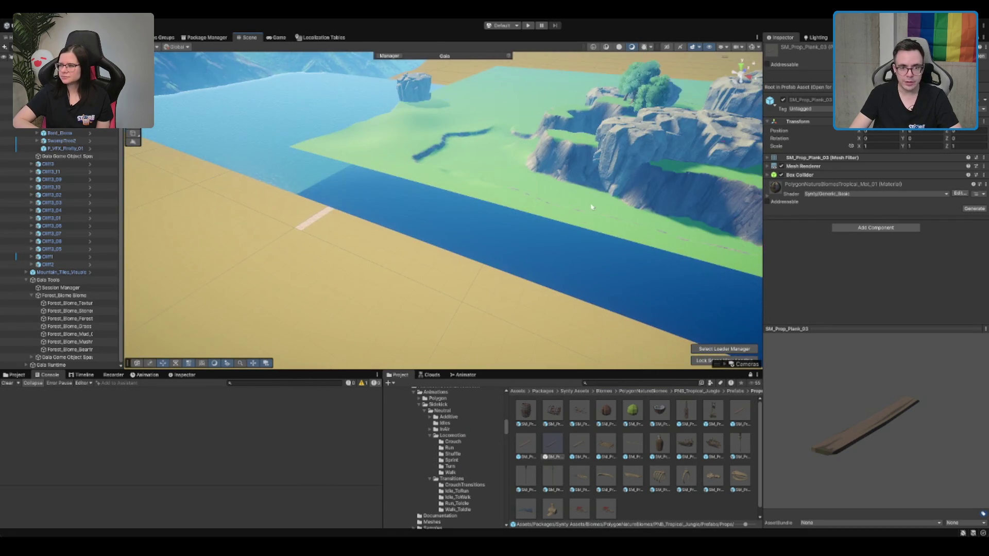
click(529, 196)
key(f)
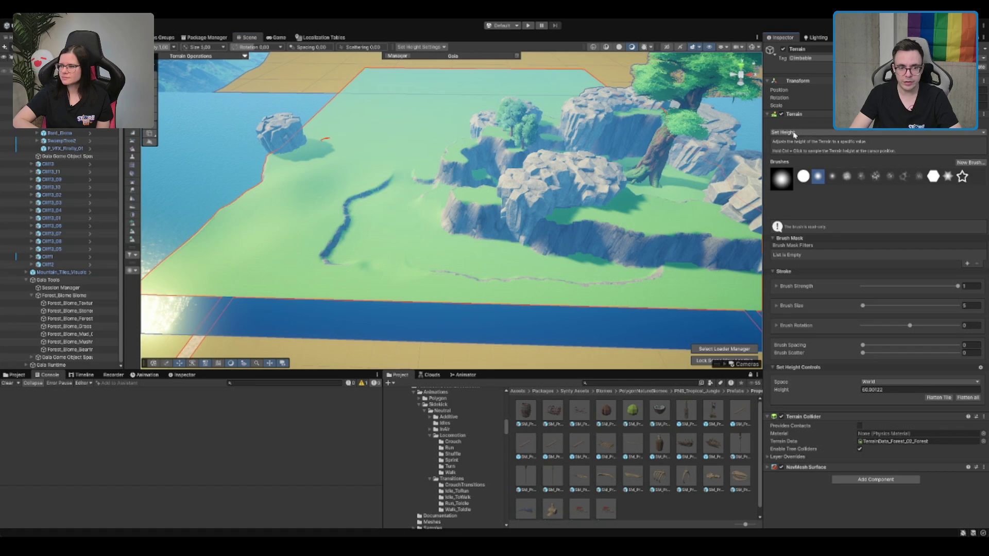
key(F2)
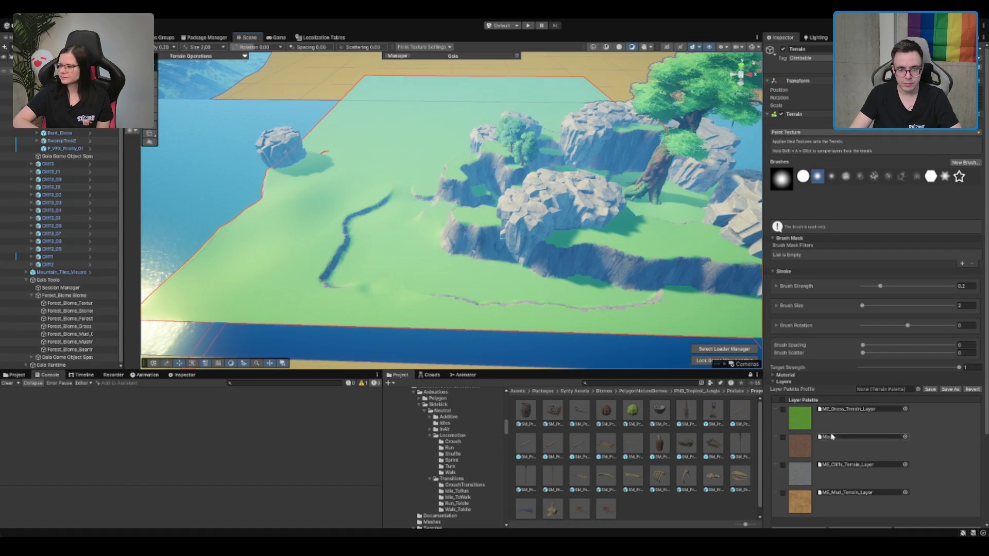
Paint mud paths across the grass with the Mud layer, then select SM_Prop_Plank_01.
click(835, 505)
click(510, 328)
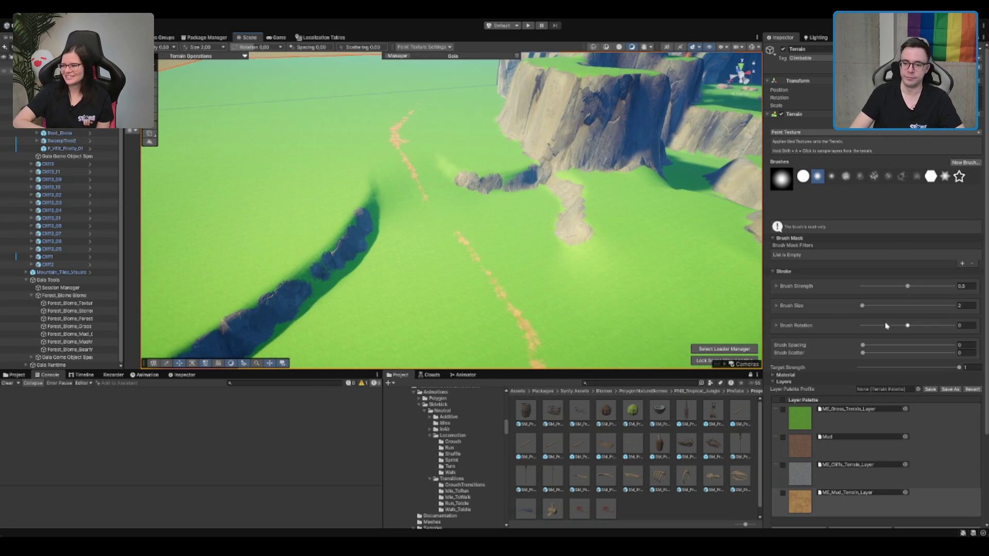
click(590, 449)
click(742, 412)
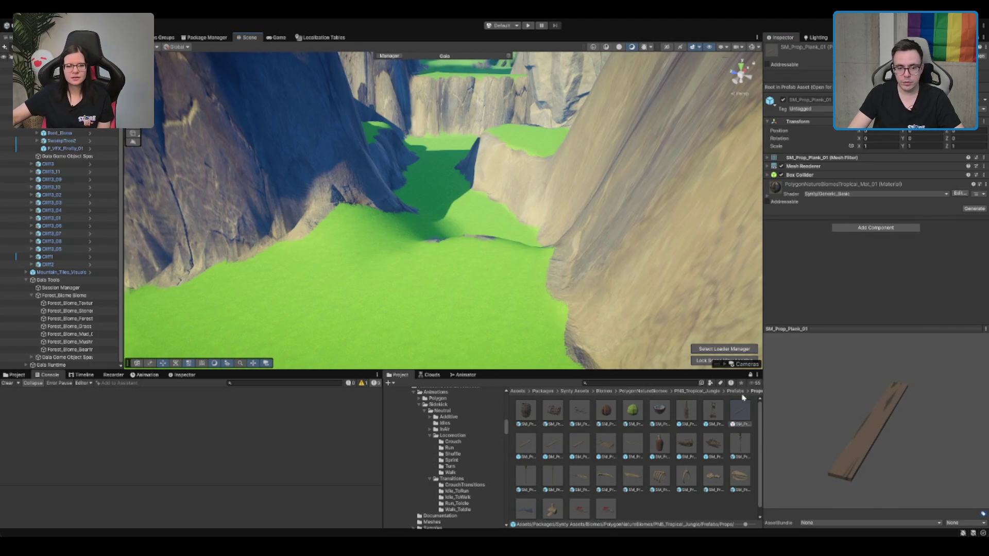
Drop SM_Prop_Plank_01 into the canyon and rotate it to stand more upright.
drag(516, 236, 517, 236)
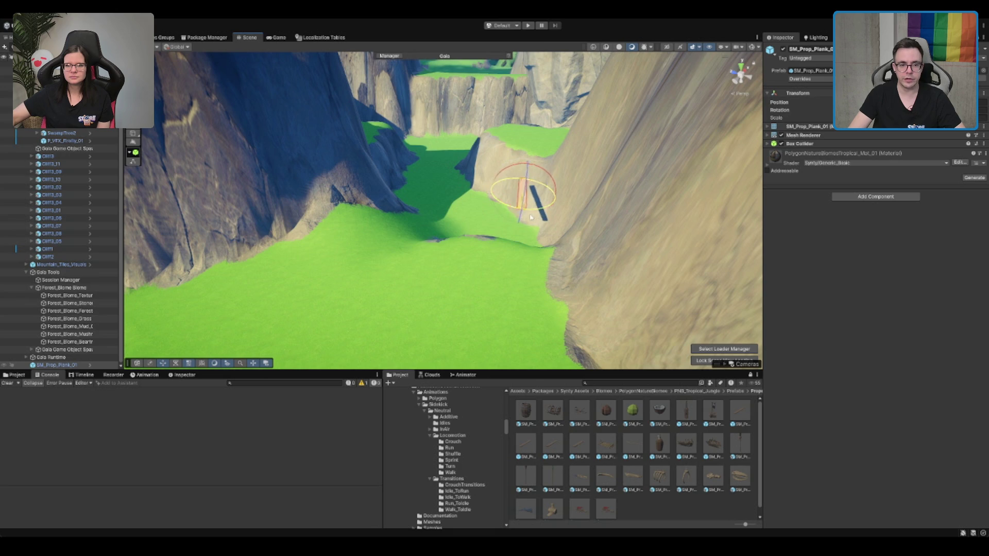
drag(525, 186, 499, 252)
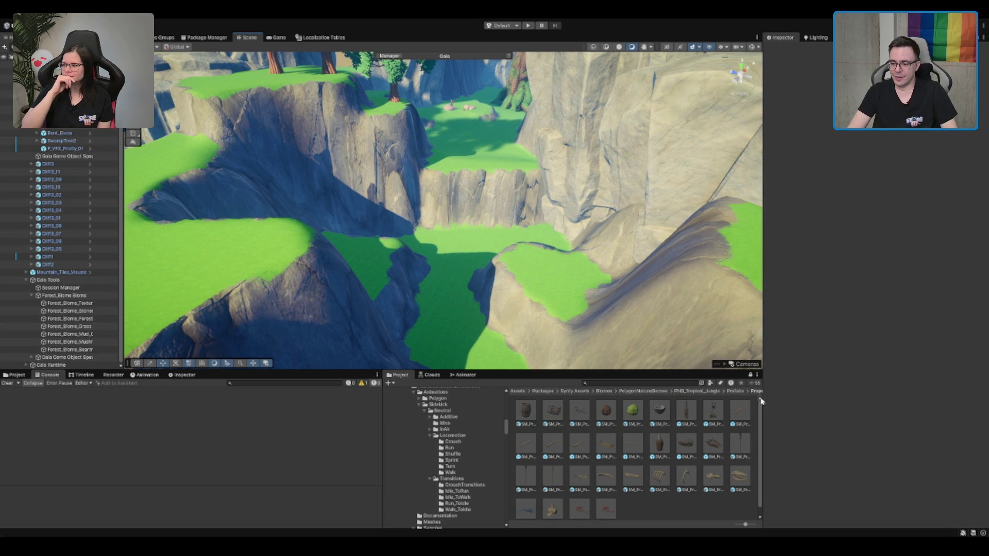
scroll(593, 269, down, 15)
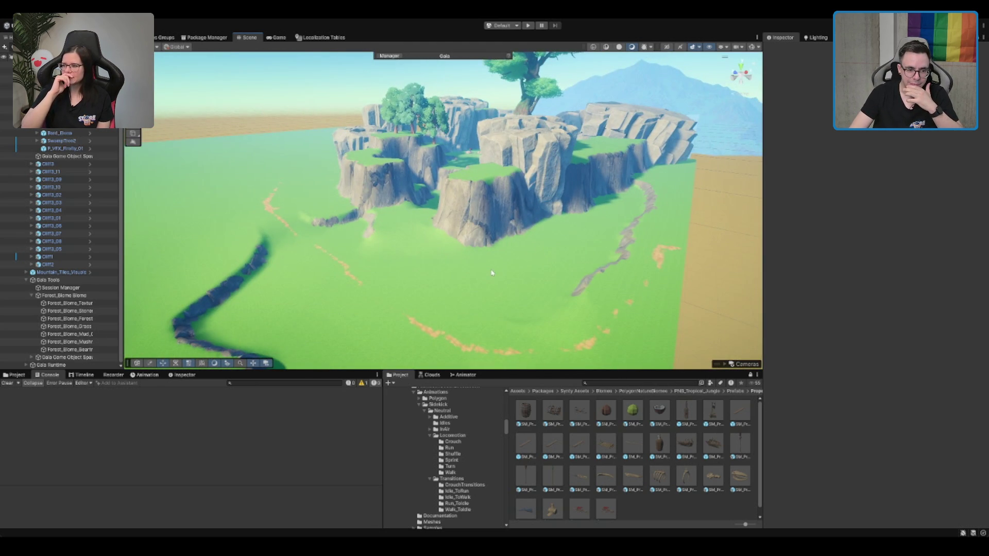
click(491, 273)
scroll(490, 262, up, 10)
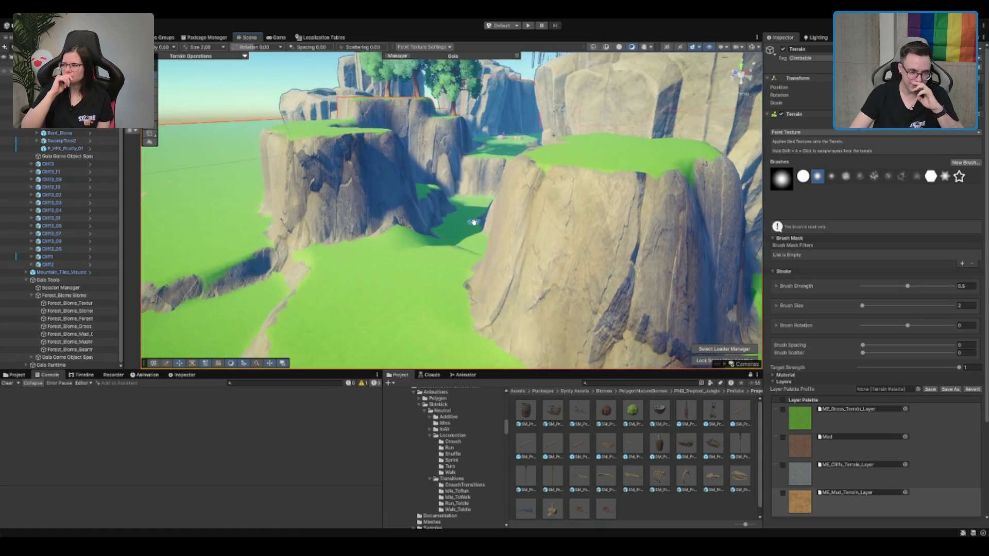
scroll(473, 221, up, 10)
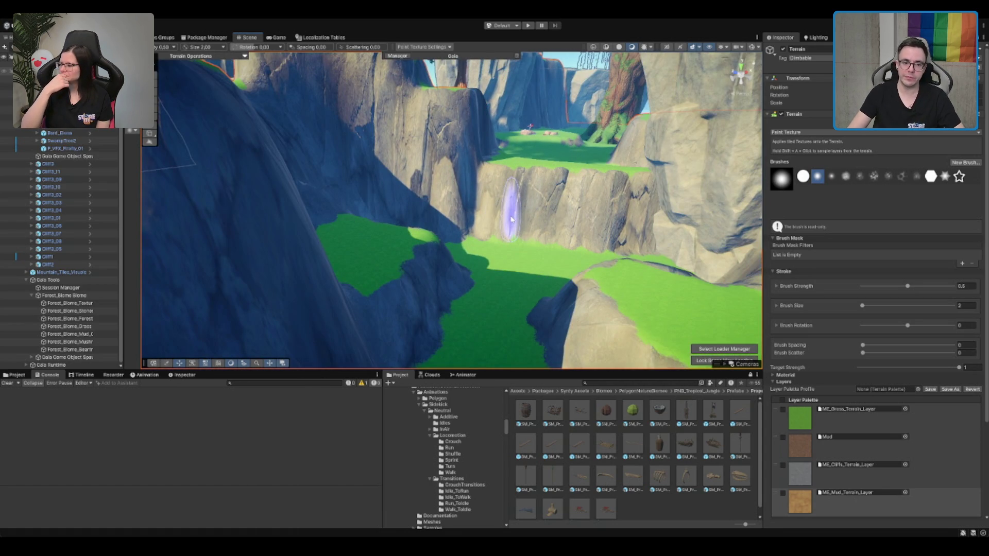
scroll(512, 219, up, 10)
scroll(497, 195, down, 10)
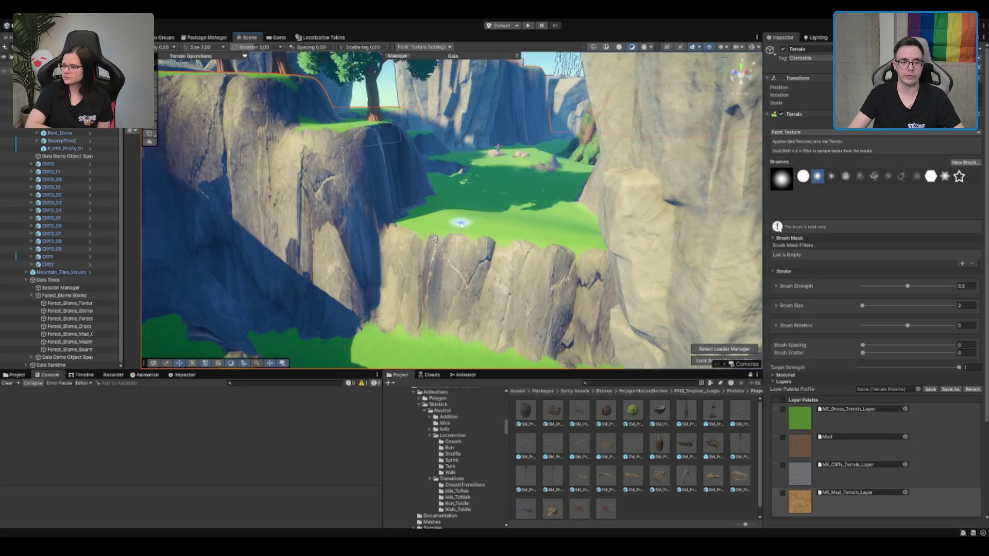
scroll(461, 225, up, 2)
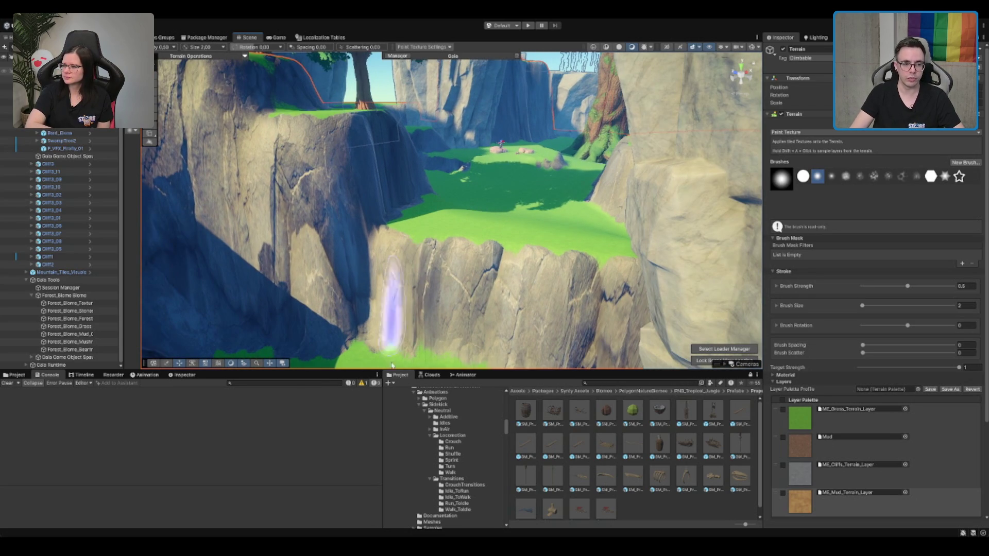
scroll(515, 242, down, 5)
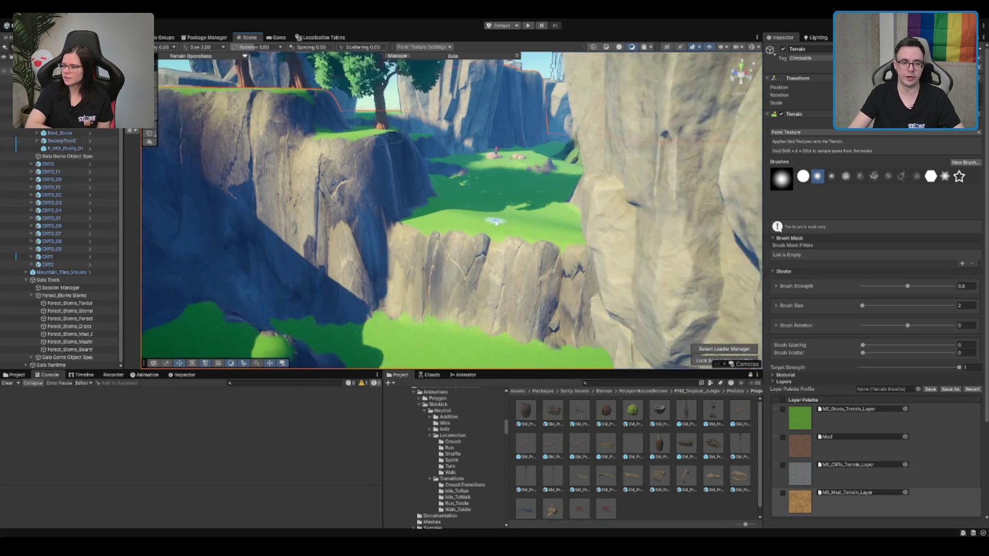
scroll(539, 202, down, 5)
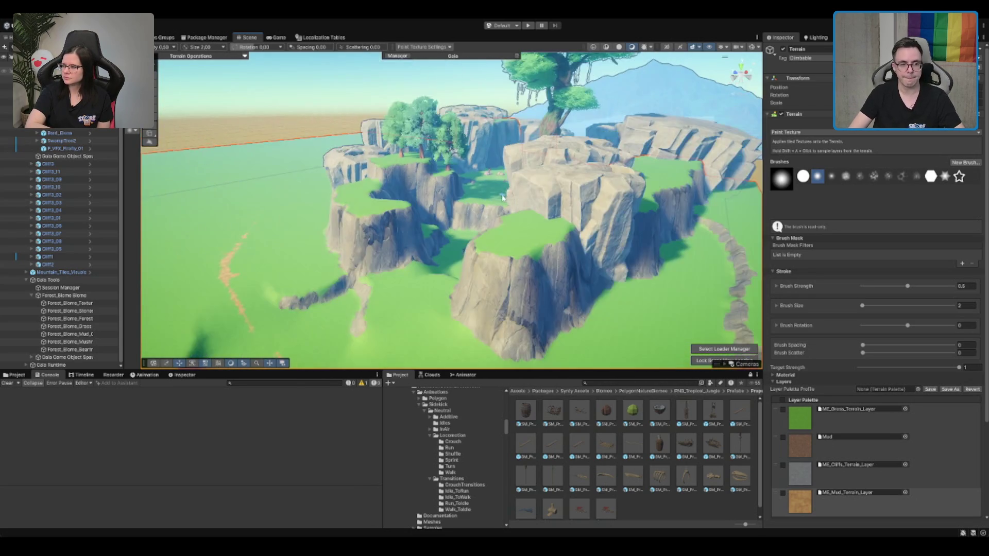
scroll(449, 219, up, 5)
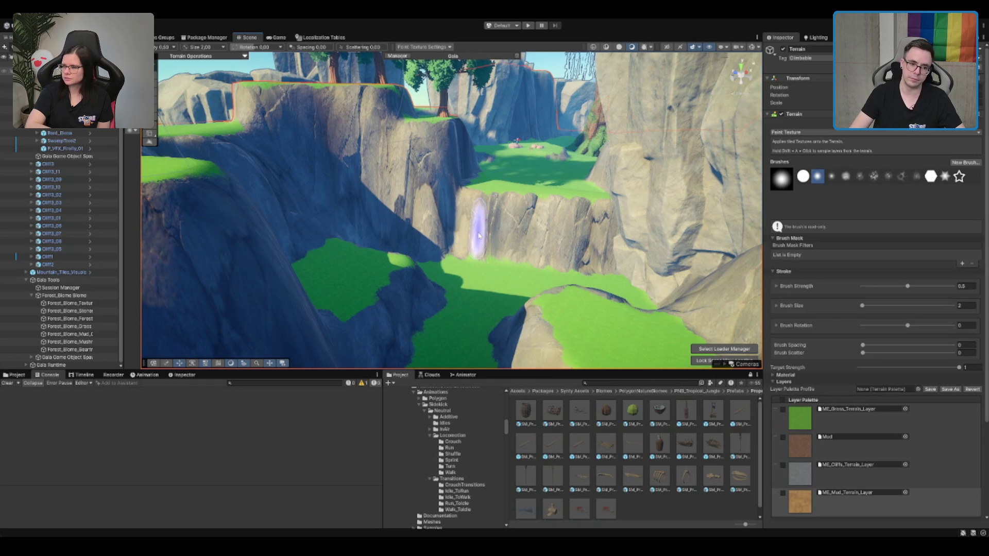
scroll(466, 211, down, 4)
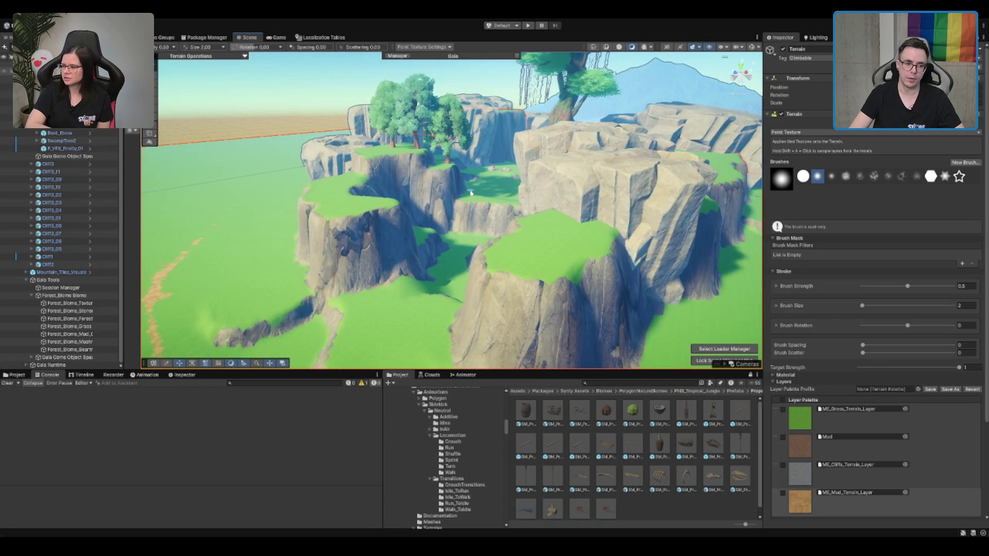
scroll(470, 192, down, 5)
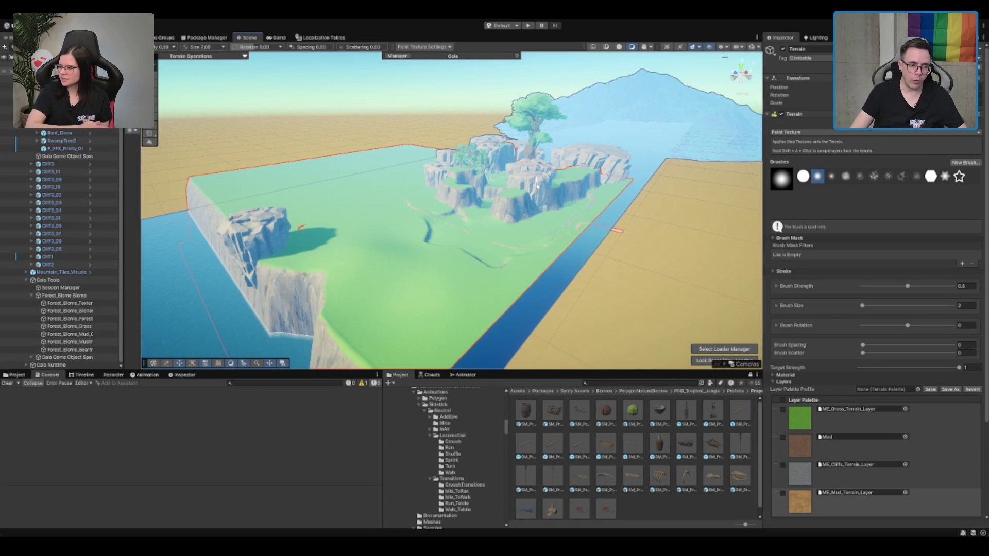
scroll(536, 187, up, 10)
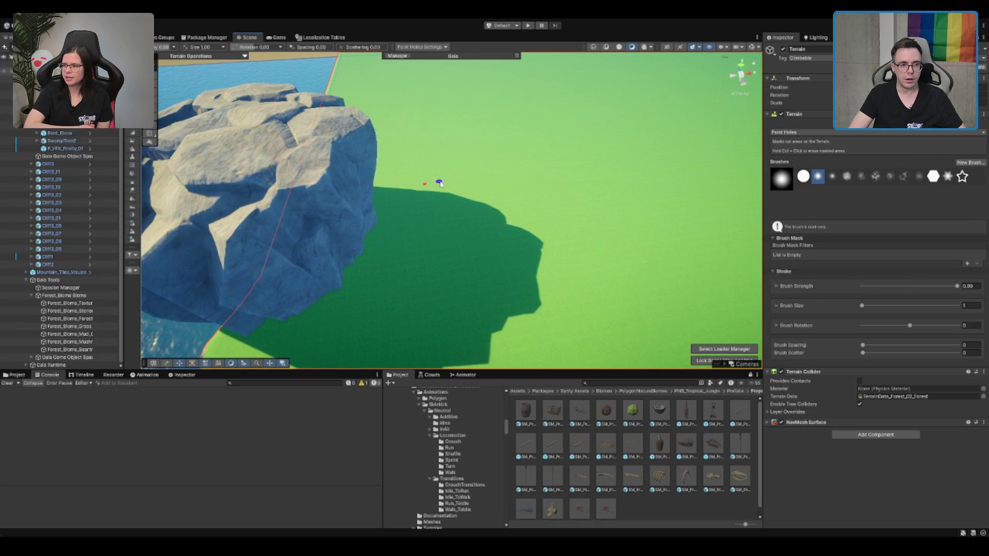
scroll(453, 173, down, 5)
key(w)
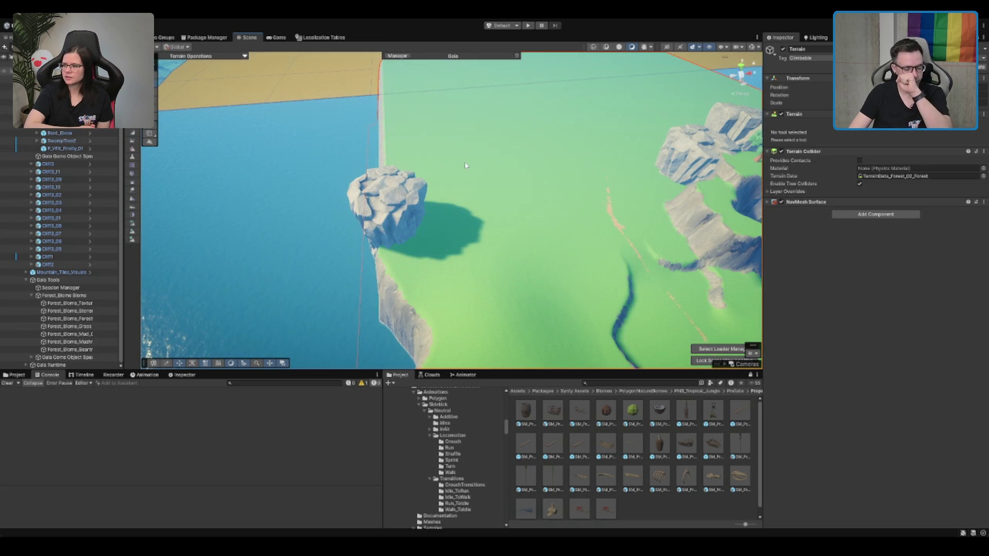
scroll(455, 193, up, 3)
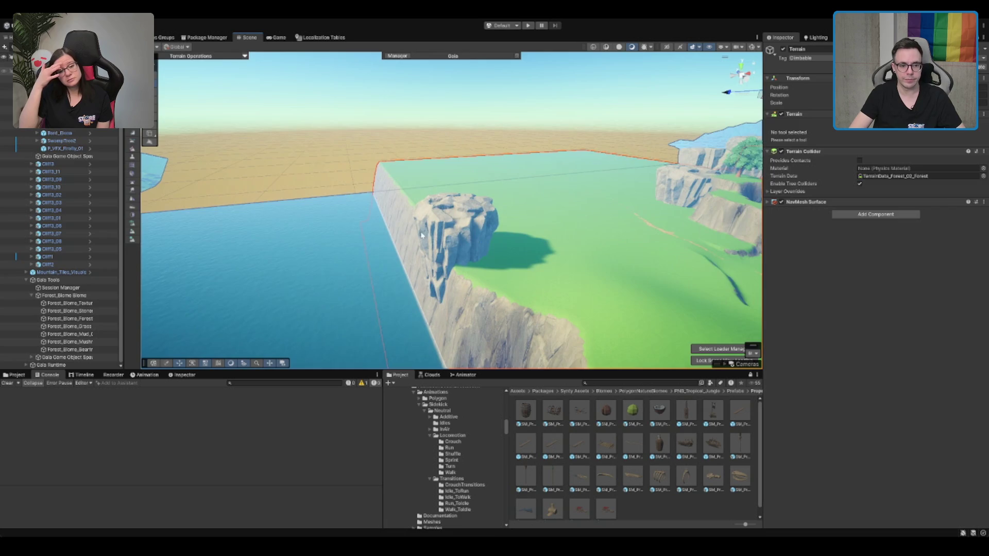
click(453, 237)
mouse_move(514, 252)
mouse_down()
mouse_move(453, 203)
mouse_move(393, 238)
mouse_move(364, 275)
mouse_up()
click(650, 199)
key(f)
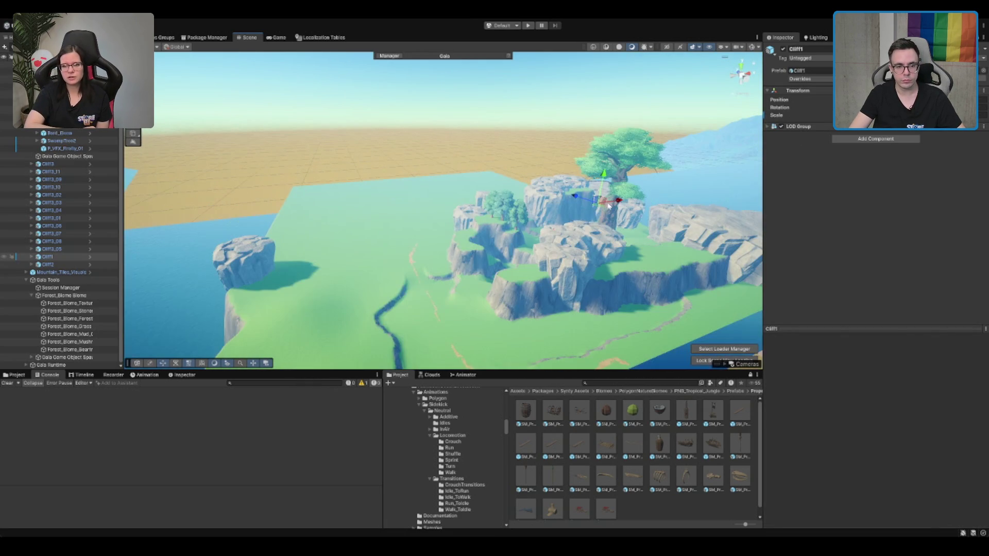
scroll(603, 204, up, 8)
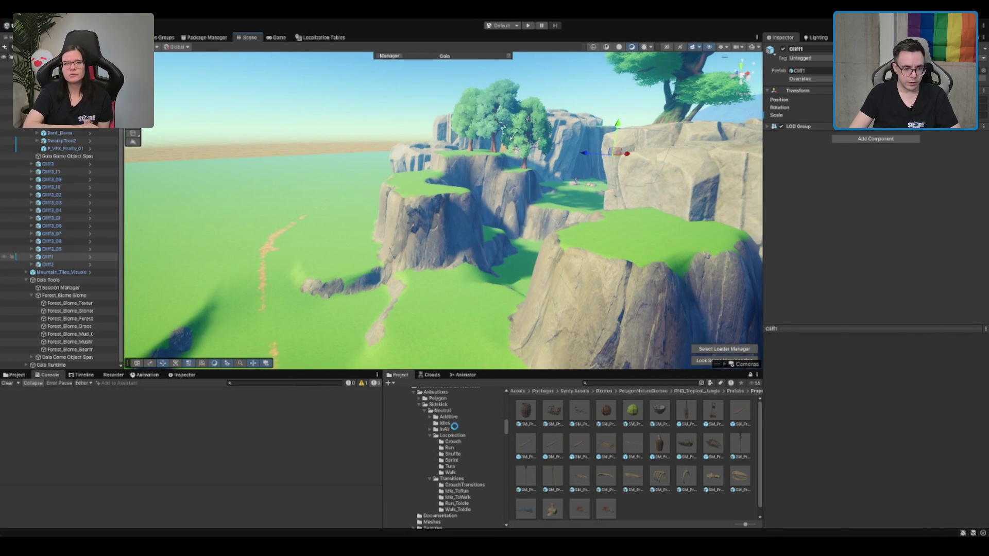
scroll(455, 403, up, 10)
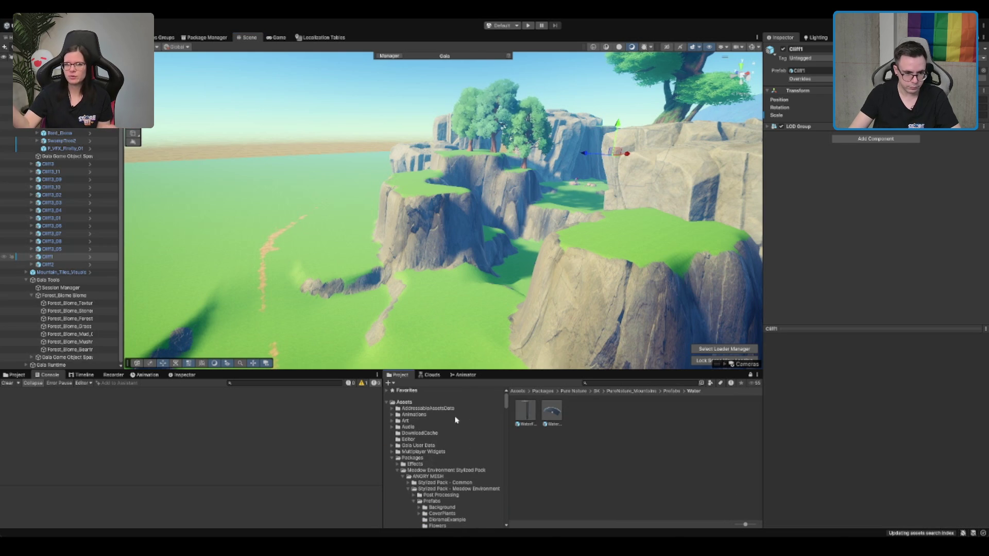
Browse ANGRY MESH > Stylized Pack - Meadow Environment > Props - Summer in the Project window.
click(447, 470)
key(Down)
scroll(475, 435, down, 3)
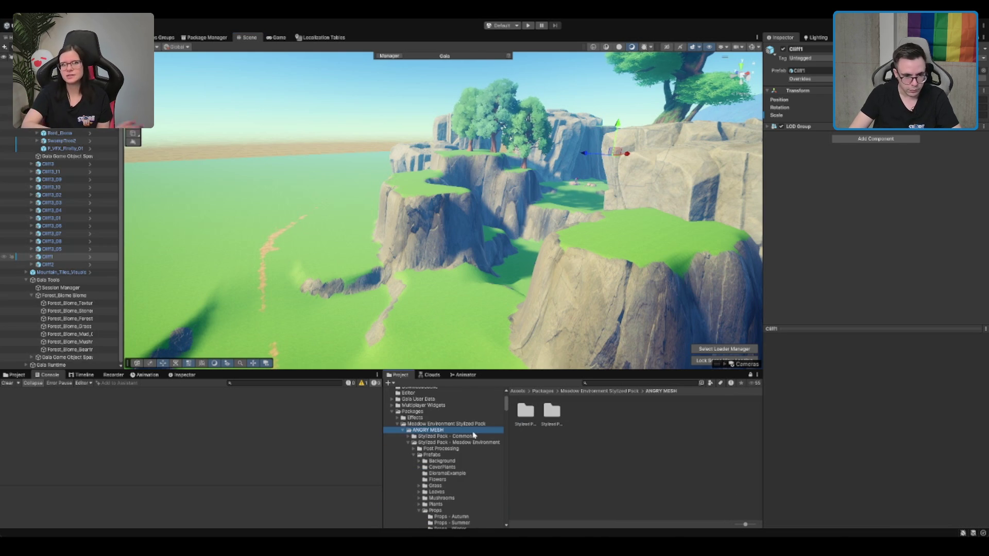
click(447, 436)
key(Down)
scroll(436, 467, down, 3)
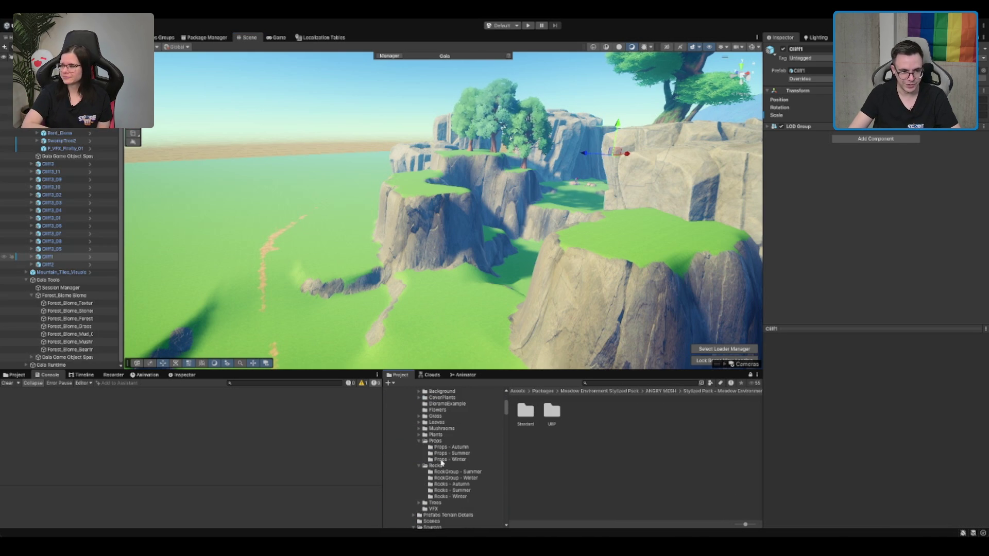
click(452, 442)
key(Left)
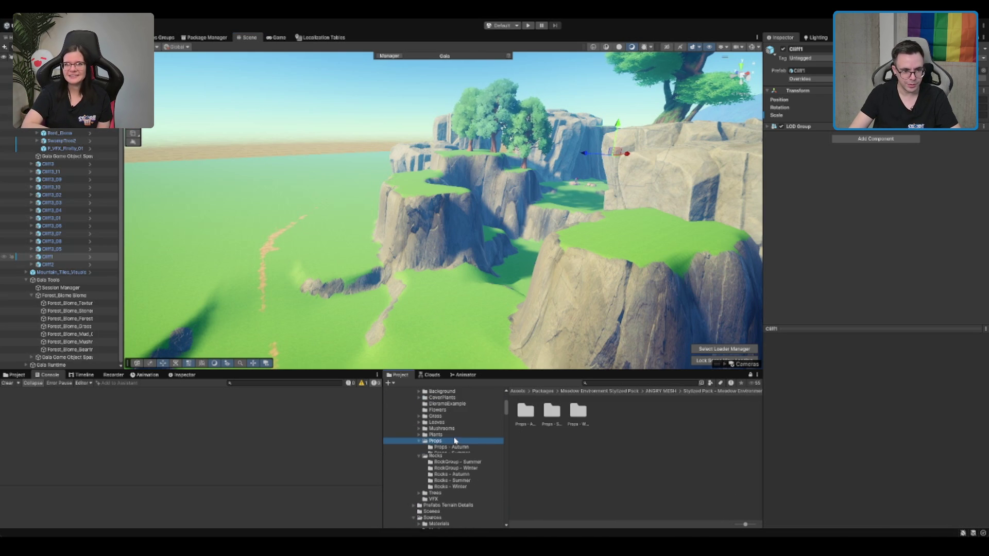
key(Right)
key(Down)
key(Down)
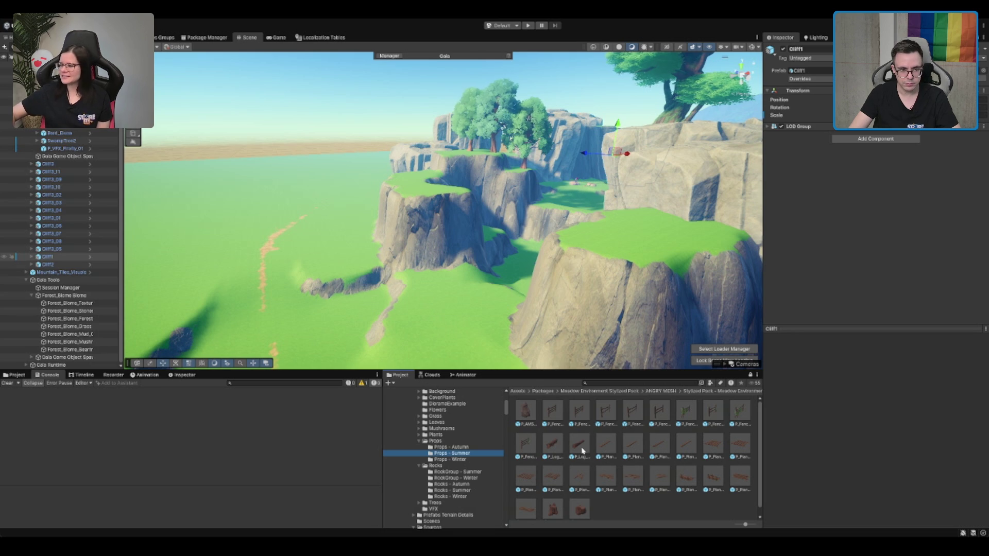
Add P_Log_02_Summer to the scene, move it to the canyon centre and turn it.
click(508, 317)
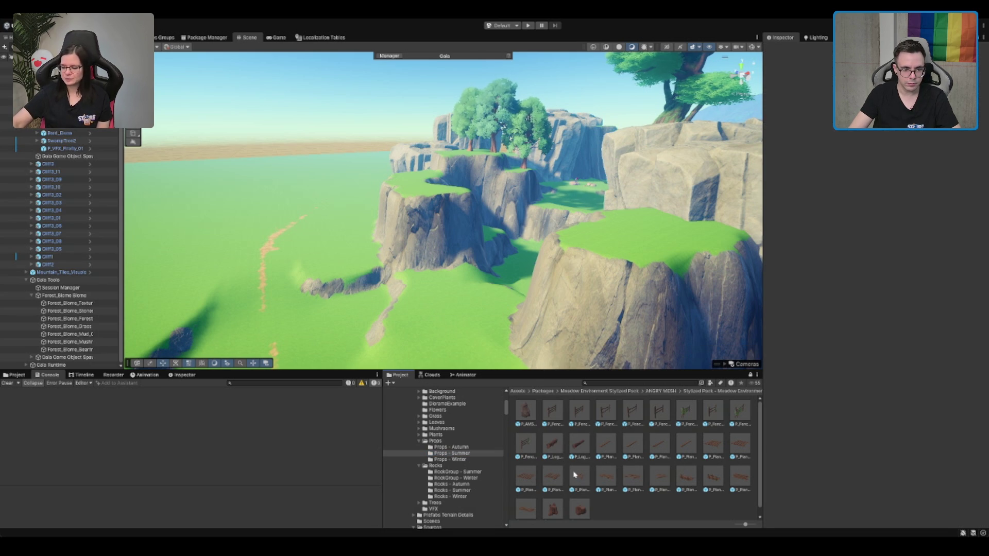
click(502, 301)
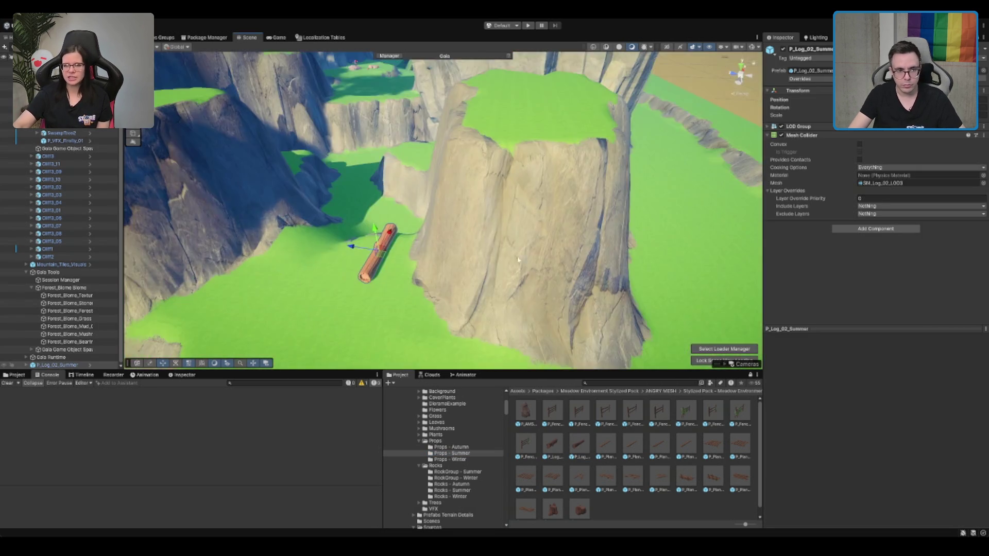
scroll(535, 296, down, 2)
mouse_move(512, 342)
mouse_down()
mouse_move(498, 262)
mouse_move(496, 290)
mouse_move(499, 226)
mouse_up()
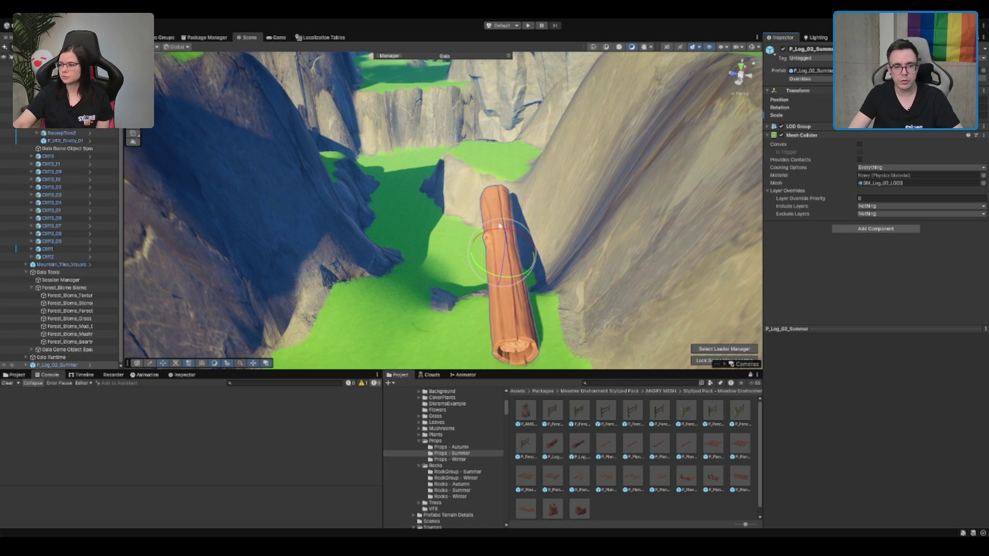
mouse_move(504, 259)
mouse_down()
mouse_move(503, 269)
mouse_move(496, 205)
mouse_up()
key(f)
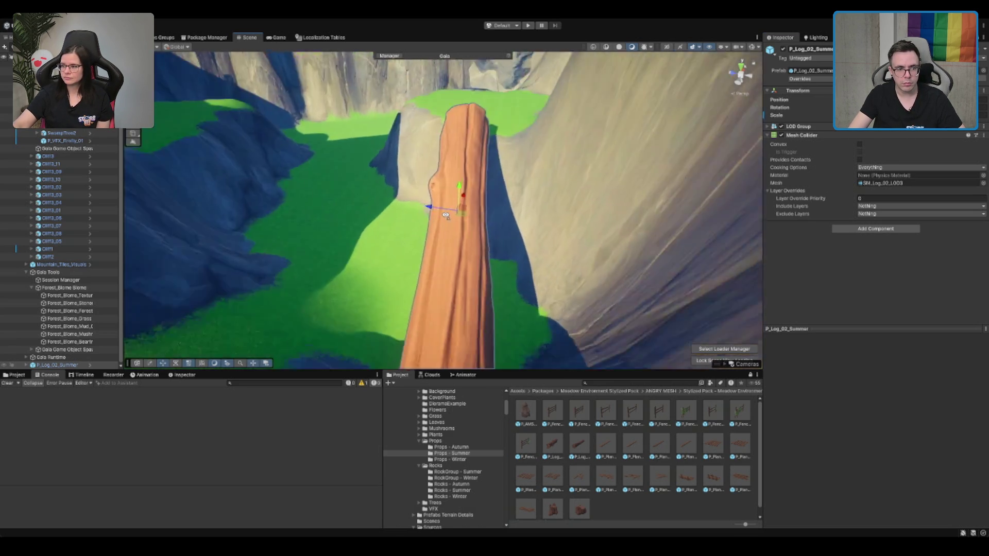
Tilt the log to a steeper angle so it bridges the cliffs.
key(e)
mouse_move(462, 175)
mouse_down()
mouse_move(490, 195)
mouse_move(464, 196)
mouse_move(474, 186)
mouse_move(542, 205)
mouse_move(574, 149)
mouse_move(540, 175)
mouse_move(524, 222)
mouse_move(503, 174)
mouse_up()
mouse_move(437, 198)
mouse_down()
mouse_move(415, 197)
mouse_move(435, 131)
mouse_up()
key(w)
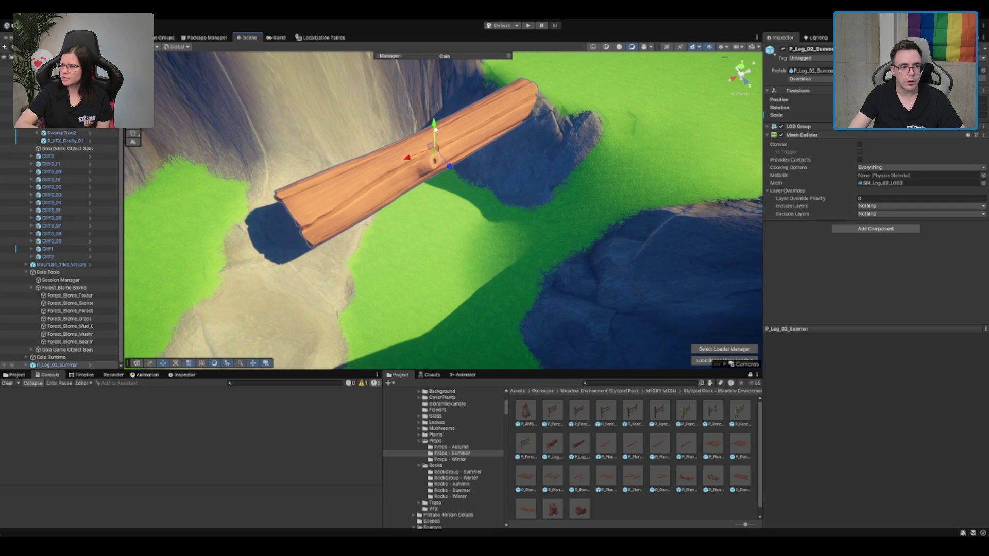
scroll(454, 125, up, 2)
click(454, 154)
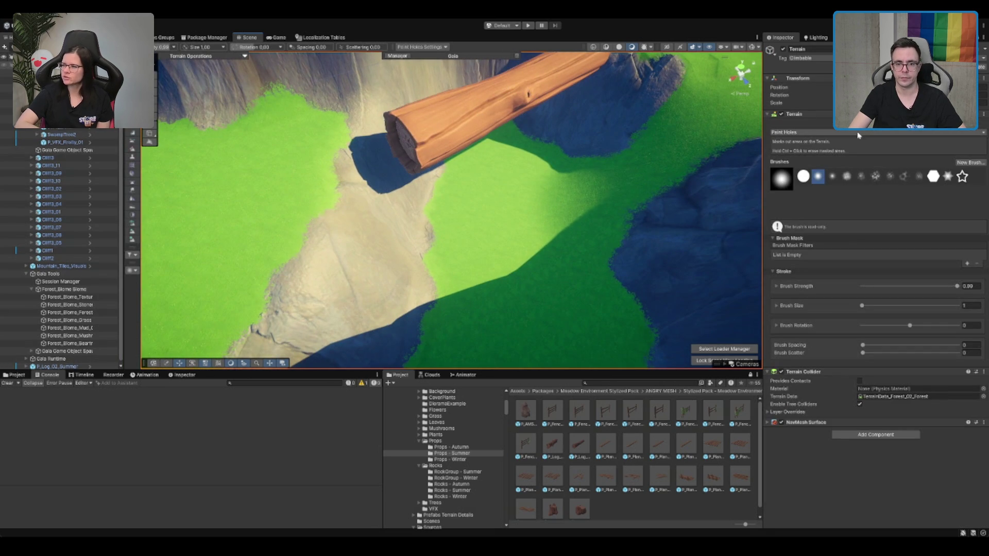
Level the ridge under the log's far end and the adjacent cliff edge to height 10.9051.
key(F2)
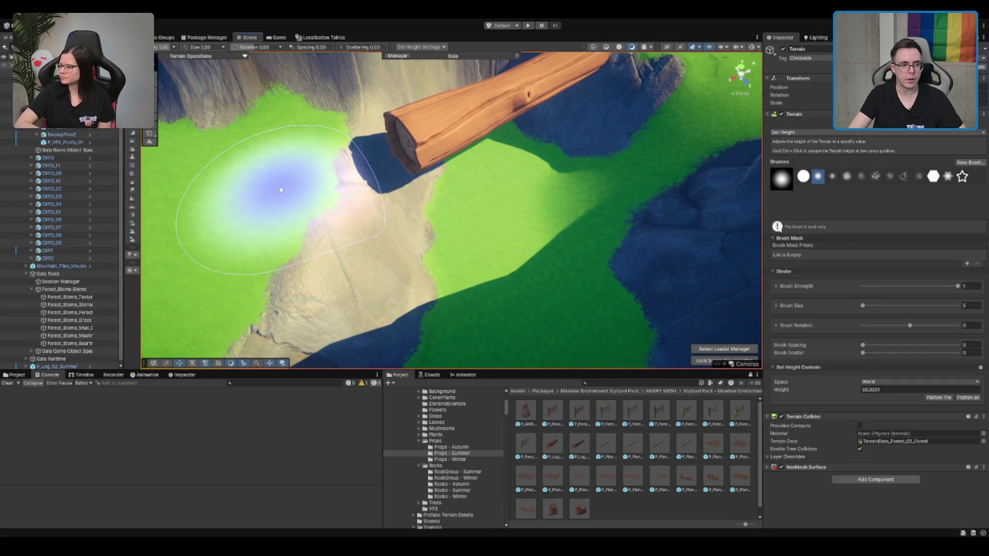
mouse_move(333, 169)
mouse_down()
mouse_move(355, 157)
mouse_move(309, 201)
mouse_move(354, 198)
mouse_move(342, 188)
mouse_move(625, 177)
mouse_move(530, 278)
mouse_move(522, 225)
mouse_move(641, 208)
mouse_move(420, 242)
mouse_move(318, 244)
mouse_move(327, 221)
mouse_move(541, 287)
mouse_move(512, 187)
mouse_move(453, 149)
mouse_move(533, 231)
mouse_move(512, 206)
mouse_move(567, 196)
mouse_move(510, 185)
mouse_move(512, 214)
mouse_move(497, 172)
mouse_move(521, 198)
mouse_move(521, 154)
mouse_move(552, 149)
mouse_move(441, 176)
mouse_up()
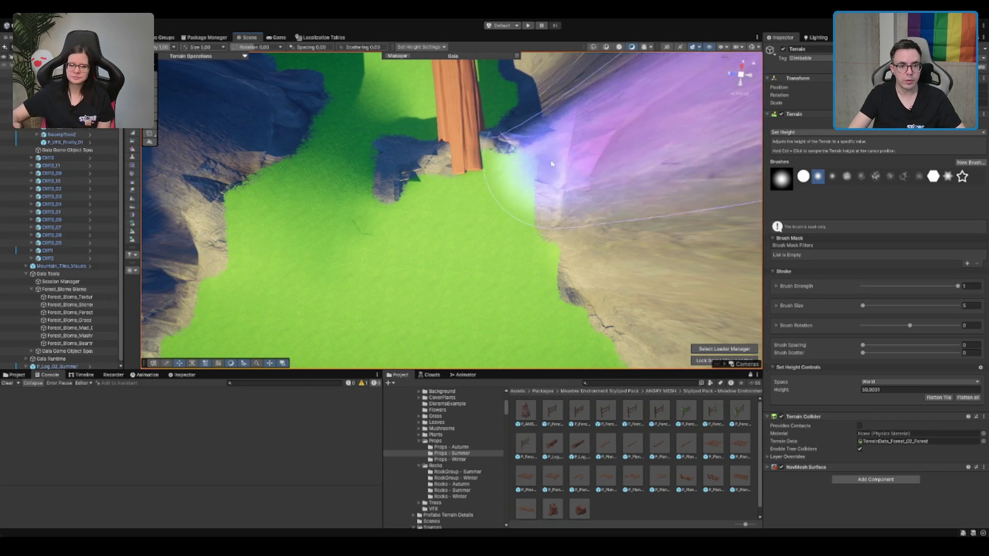
mouse_move(473, 245)
mouse_down()
mouse_move(608, 199)
mouse_move(563, 242)
mouse_up()
mouse_move(664, 265)
mouse_down()
mouse_move(669, 242)
mouse_move(660, 286)
mouse_move(682, 129)
mouse_move(666, 232)
mouse_move(464, 265)
mouse_move(522, 228)
mouse_move(519, 266)
mouse_up()
scroll(518, 266, up, 5)
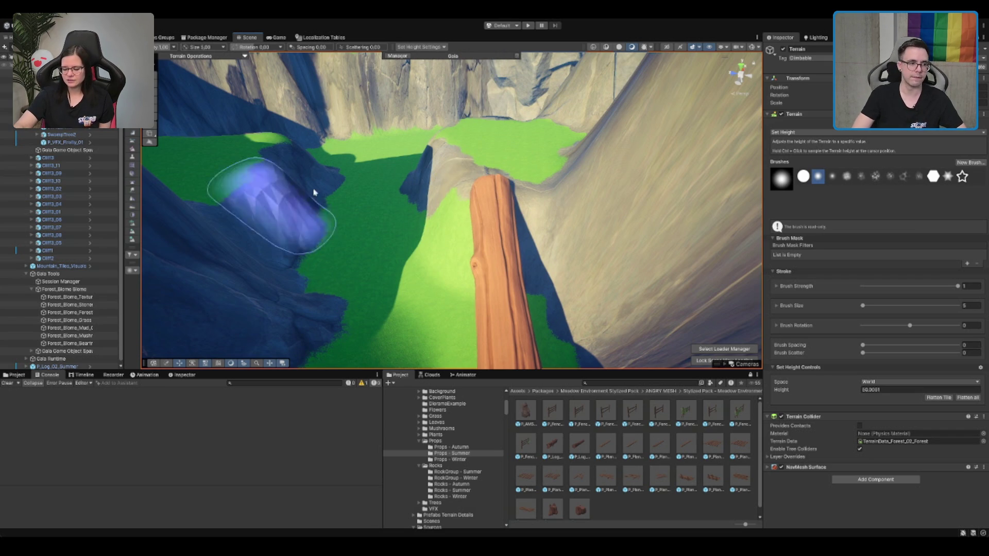
click(67, 297)
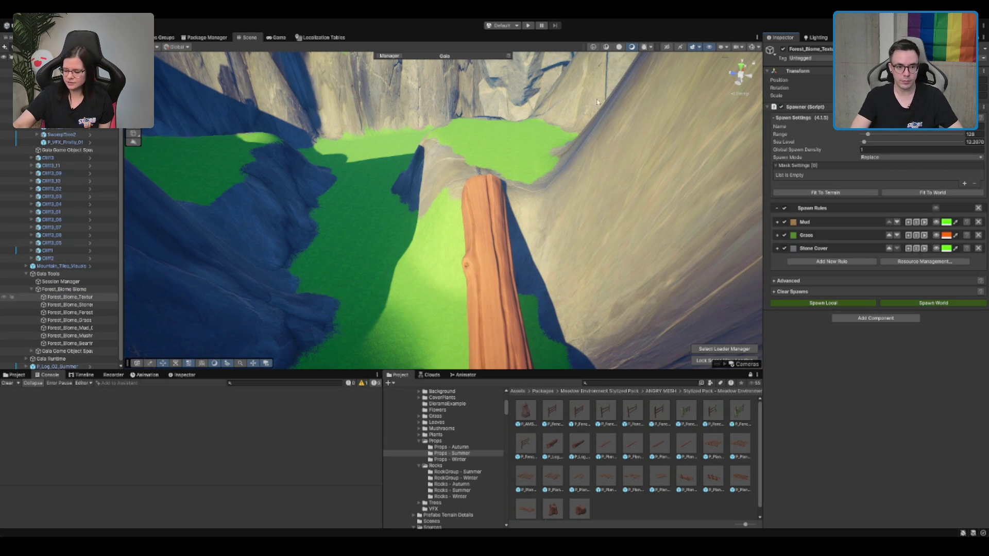
scroll(485, 173, down, 5)
click(462, 238)
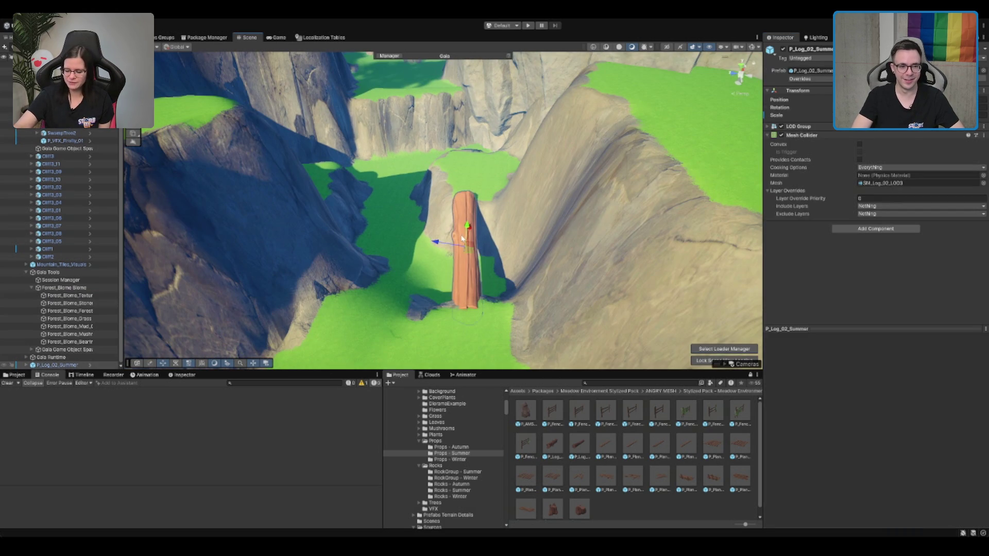
key(ctrl+d)
drag(466, 242, 451, 144)
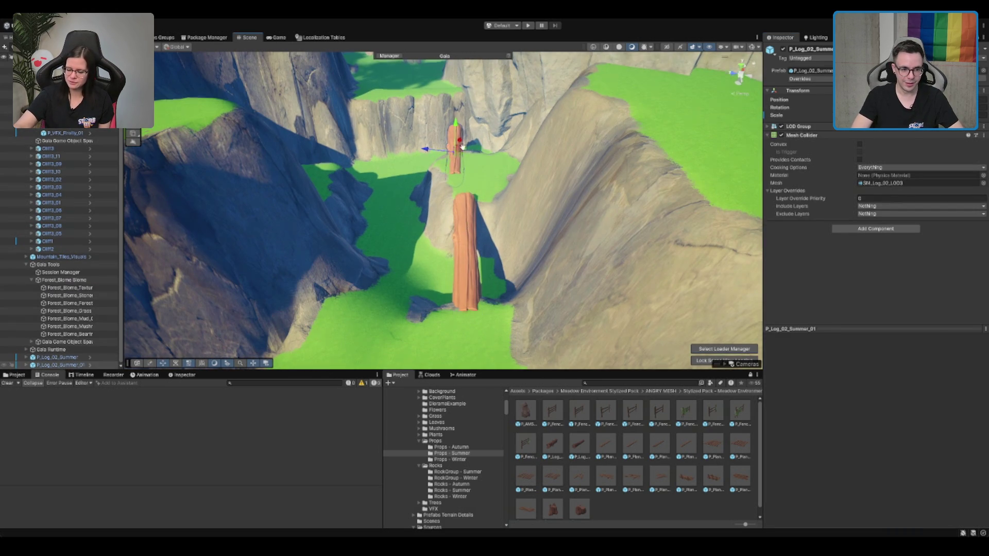
scroll(466, 186, up, 3)
scroll(466, 185, down, 3)
drag(456, 270, 420, 218)
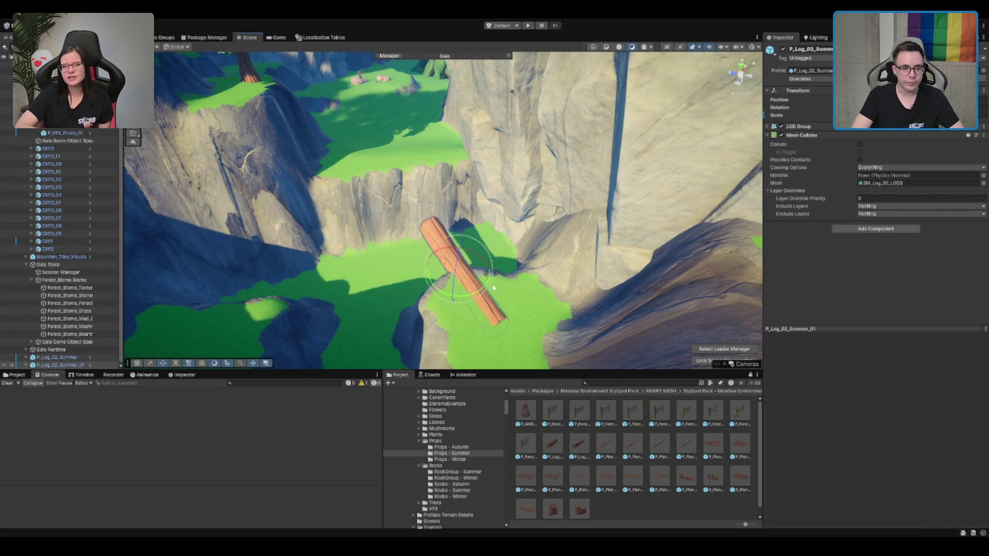
scroll(434, 250, up, 3)
key(e)
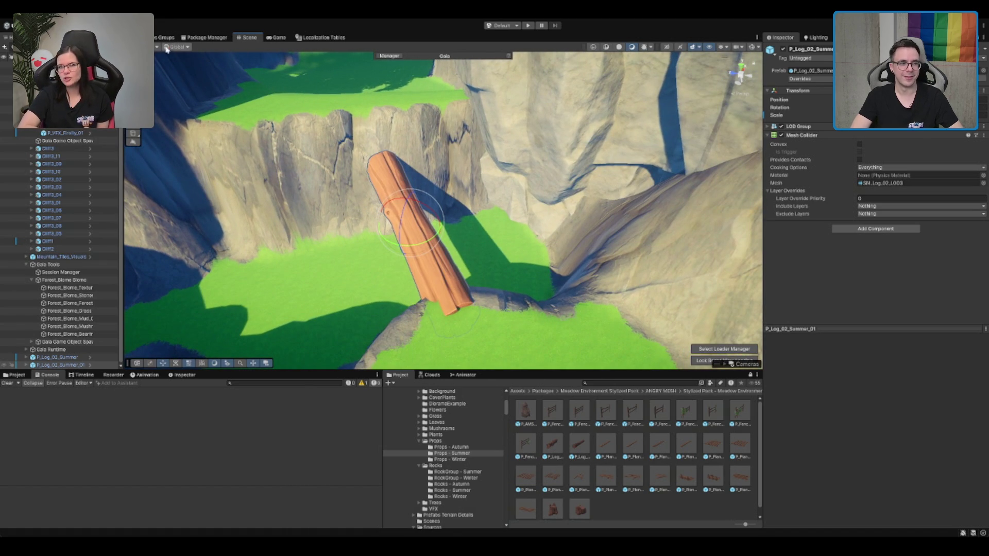
key(x)
drag(442, 163, 542, 220)
mouse_move(449, 202)
mouse_down()
mouse_move(446, 220)
mouse_move(412, 212)
mouse_move(430, 170)
mouse_move(441, 202)
mouse_move(421, 207)
mouse_move(435, 187)
mouse_move(433, 164)
mouse_move(435, 188)
mouse_up()
key(e)
key(e)
scroll(415, 268, up, 5)
drag(415, 268, 629, 113)
scroll(613, 129, down, 3)
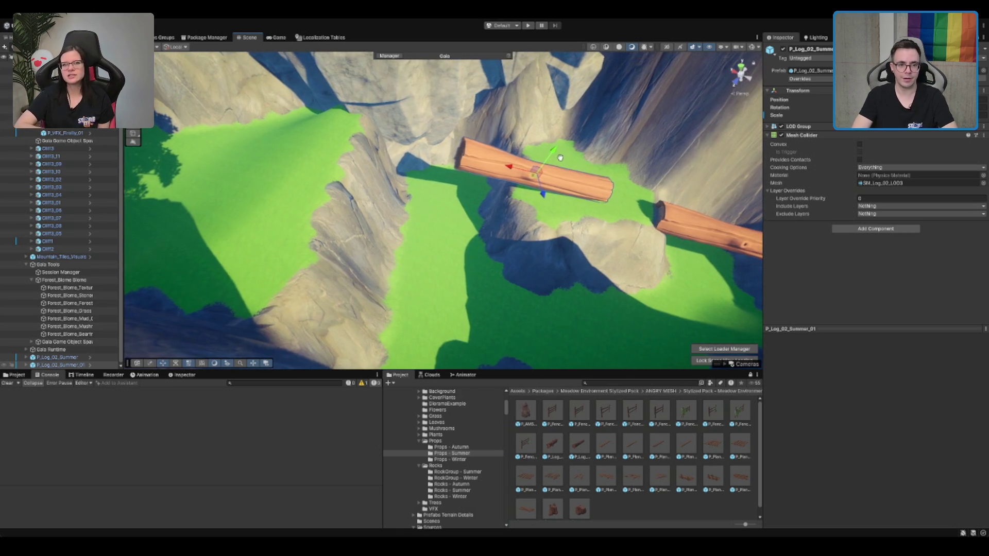
key(Delete)
click(611, 384)
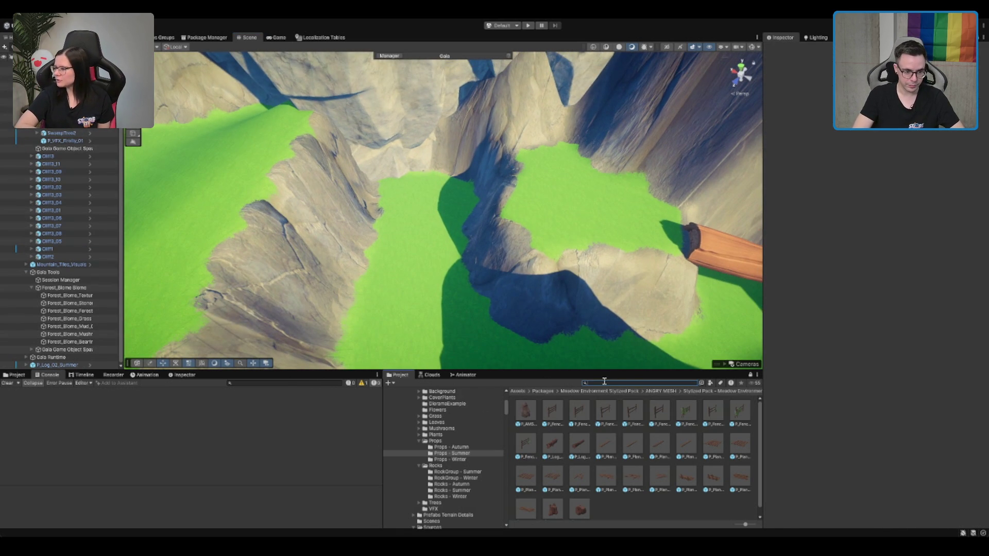
Place Boulder3 from the Rocks prefab folder in the canyon and rotate it upright and tall.
scroll(446, 459, down, 10)
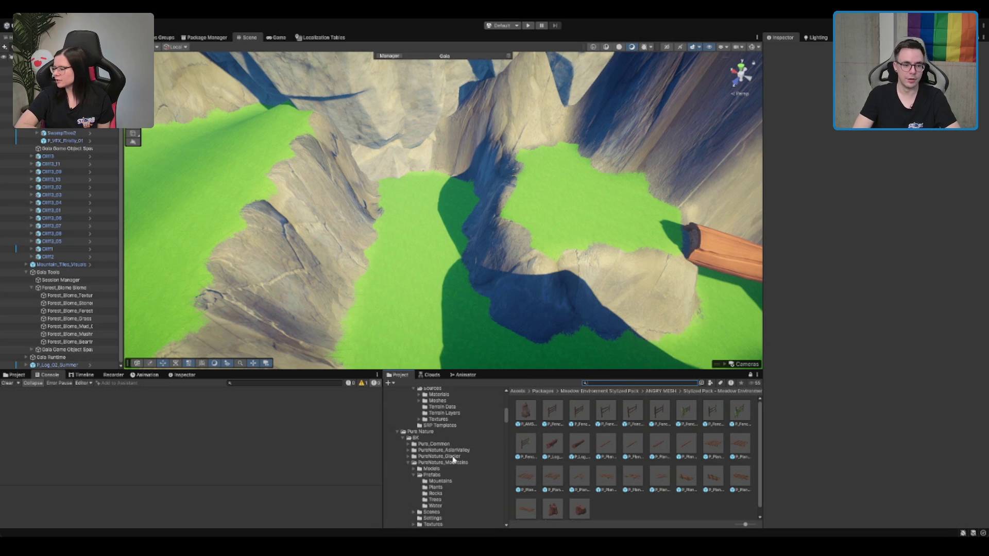
click(451, 474)
key(Down)
key(Down)
key(Down)
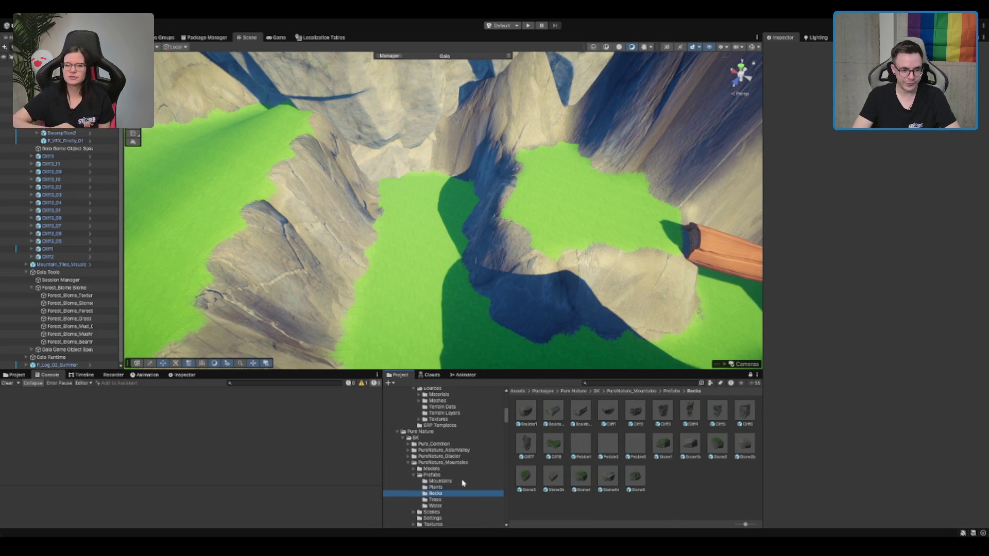
scroll(460, 482, down, 1)
scroll(460, 482, down, 2)
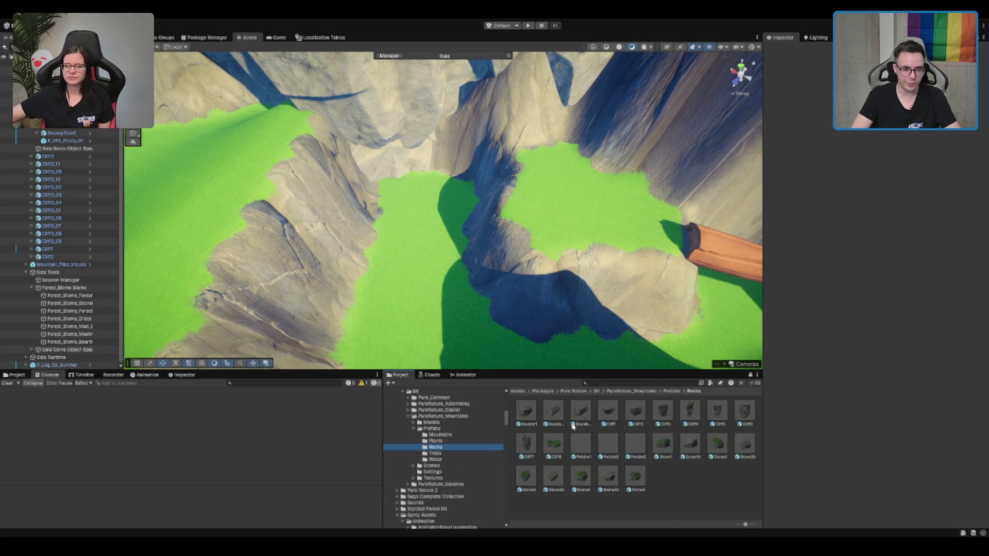
mouse_move(573, 427)
mouse_down()
mouse_move(544, 356)
mouse_move(456, 253)
mouse_move(470, 246)
mouse_move(431, 215)
mouse_move(464, 252)
mouse_move(466, 281)
mouse_move(443, 279)
mouse_move(416, 236)
mouse_up()
key(e)
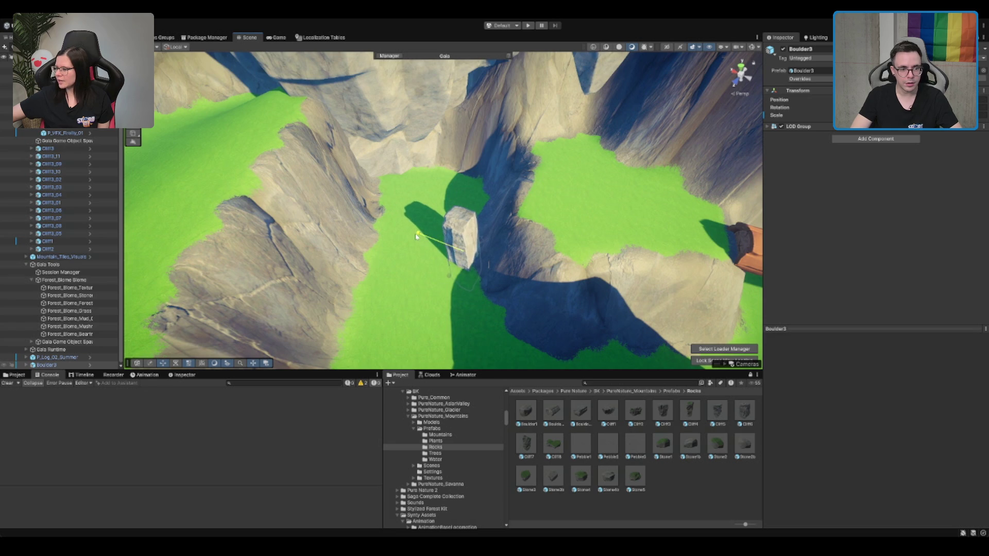
mouse_move(489, 260)
mouse_down()
mouse_move(512, 269)
mouse_move(536, 212)
mouse_move(428, 242)
mouse_up()
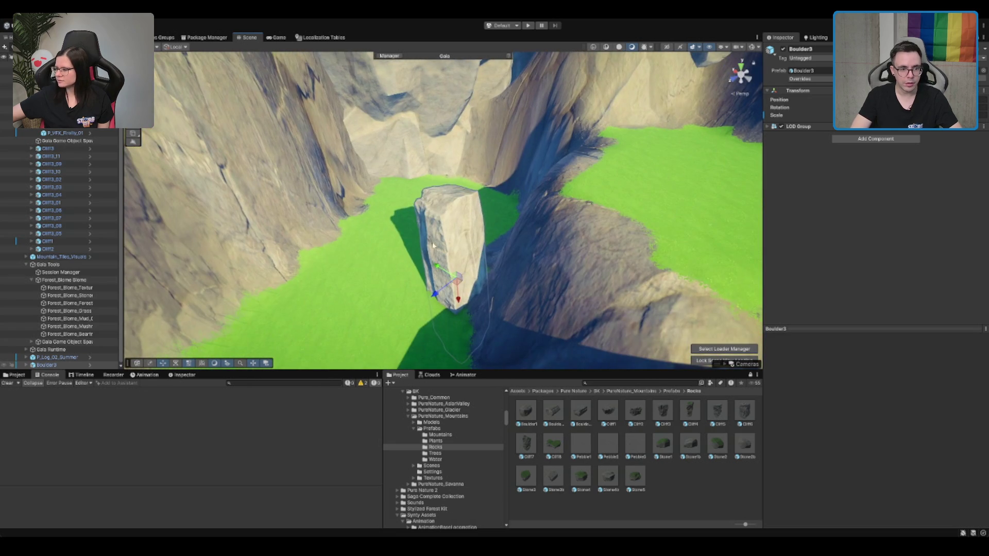
mouse_move(459, 310)
mouse_down()
mouse_move(453, 261)
mouse_move(459, 269)
mouse_move(553, 230)
mouse_move(399, 282)
mouse_move(313, 229)
mouse_move(247, 263)
mouse_up()
Duplicate the boulder twice, rotating the second copy and raising the third.
key(w)
key(ctrl+d)
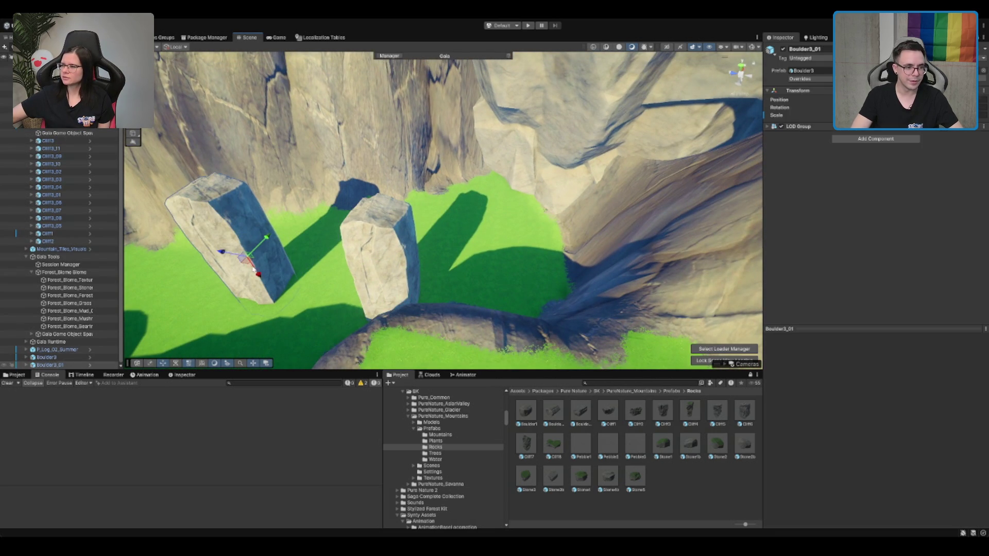
mouse_move(260, 278)
mouse_down()
mouse_move(358, 231)
mouse_move(404, 259)
mouse_move(508, 221)
mouse_move(469, 236)
mouse_move(431, 150)
mouse_move(289, 232)
mouse_move(392, 216)
mouse_up()
key(e)
drag(593, 153, 427, 194)
key(ctrl+d)
mouse_move(376, 256)
mouse_down()
mouse_move(381, 230)
mouse_move(479, 216)
mouse_move(449, 238)
mouse_move(498, 207)
mouse_move(422, 249)
mouse_move(434, 294)
mouse_move(457, 287)
mouse_move(516, 181)
mouse_move(508, 201)
mouse_up()
key(e)
key(w)
Frame the first Boulder3, fly over to inspect Boulder3_01, then deselect it.
click(405, 283)
key(f)
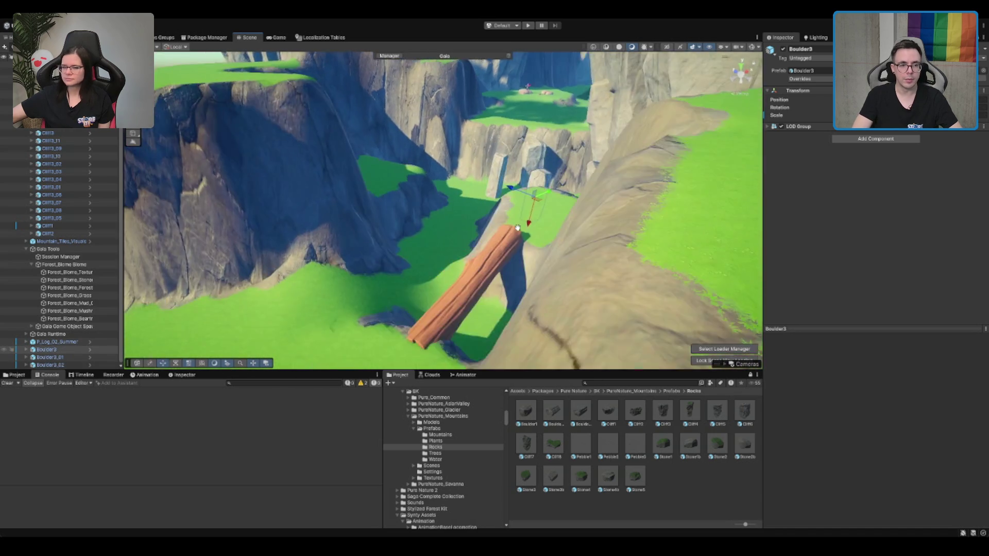
scroll(570, 162, up, 2)
key(w)
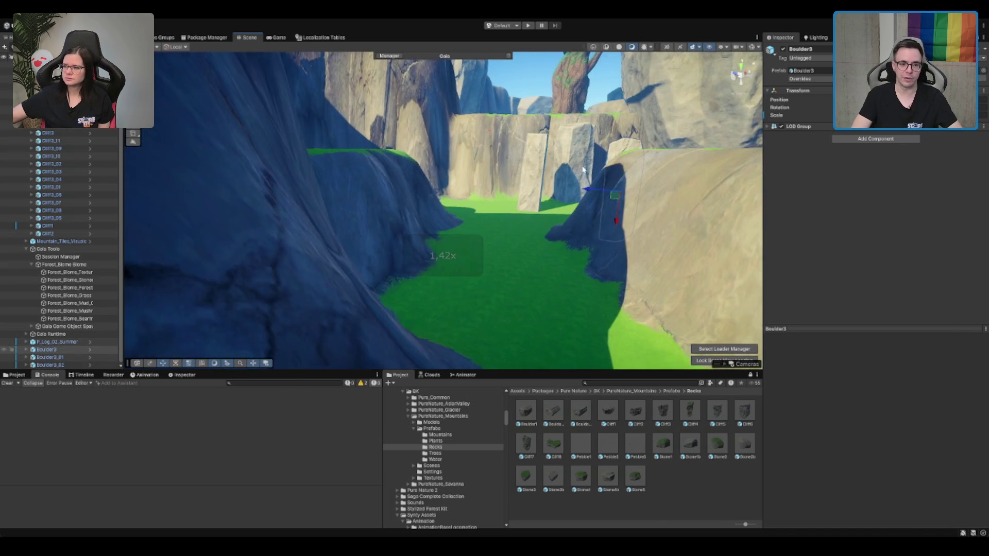
key(w)
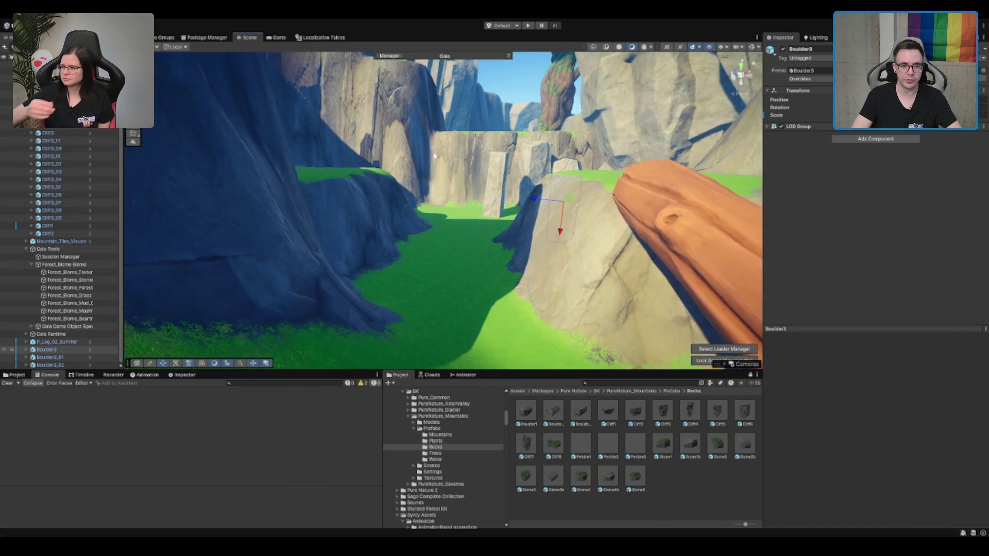
key(w)
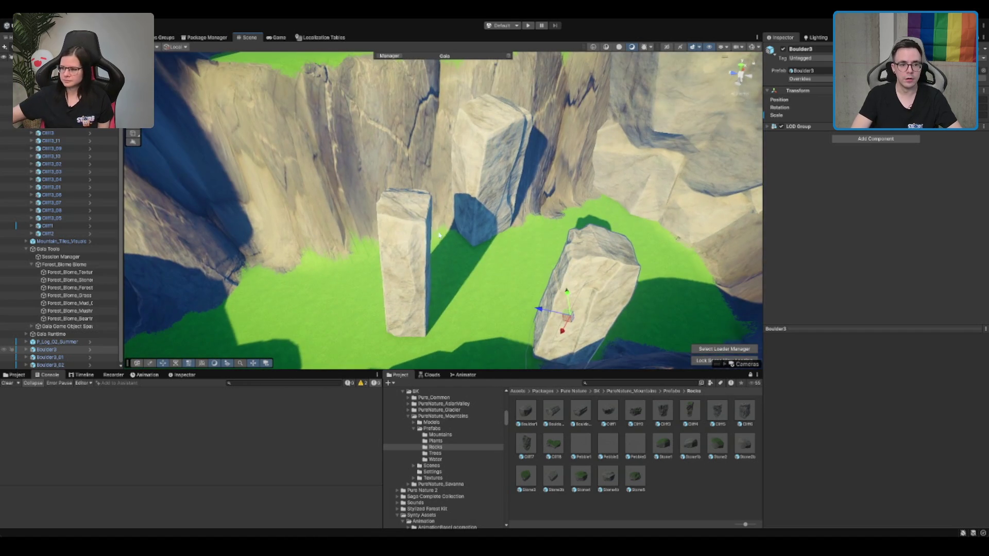
click(415, 287)
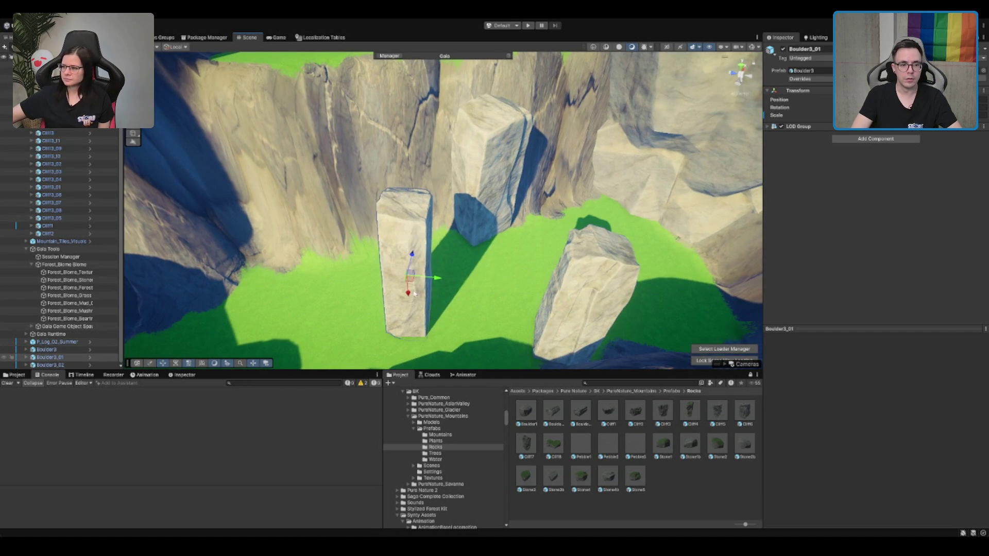
scroll(526, 285, down, 10)
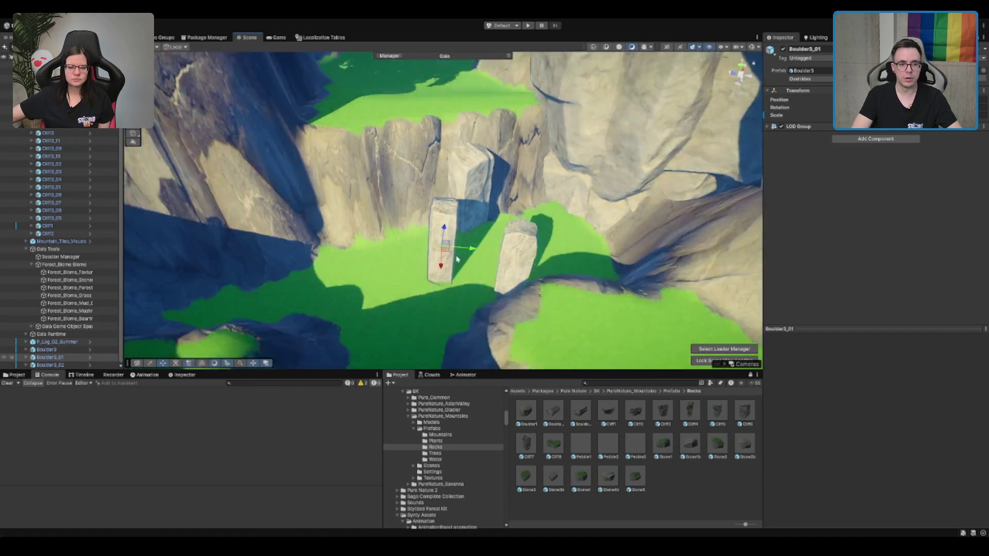
click(510, 115)
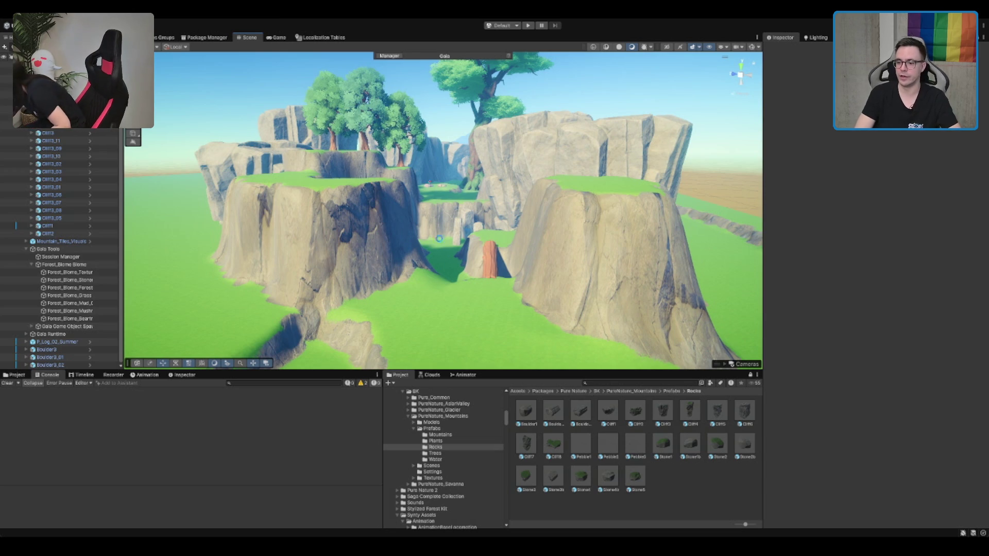
Select the Terrain and move it from Raise or Lower Terrain to Paint Texture with ME_Mud_Terrain_Layer.
drag(485, 209, 540, 228)
click(540, 228)
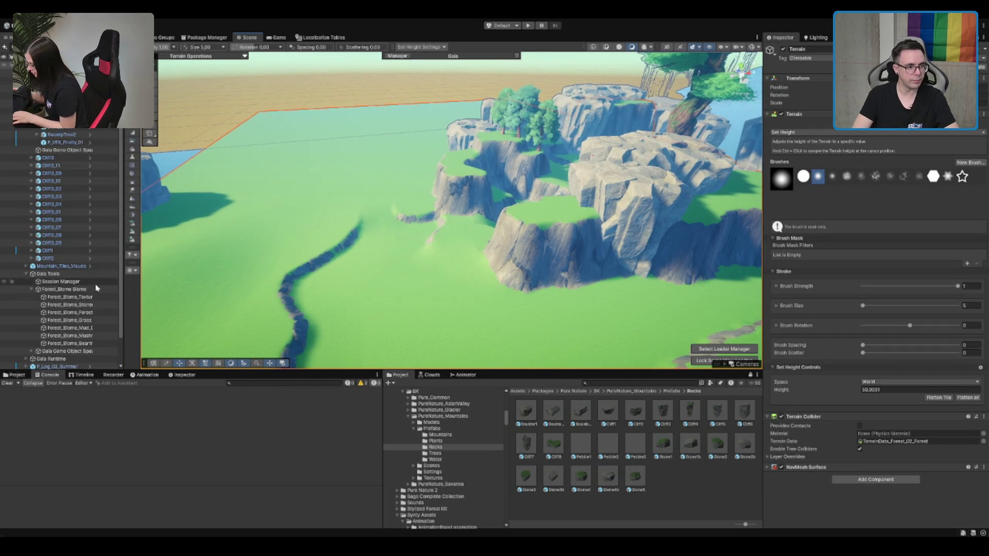
click(99, 291)
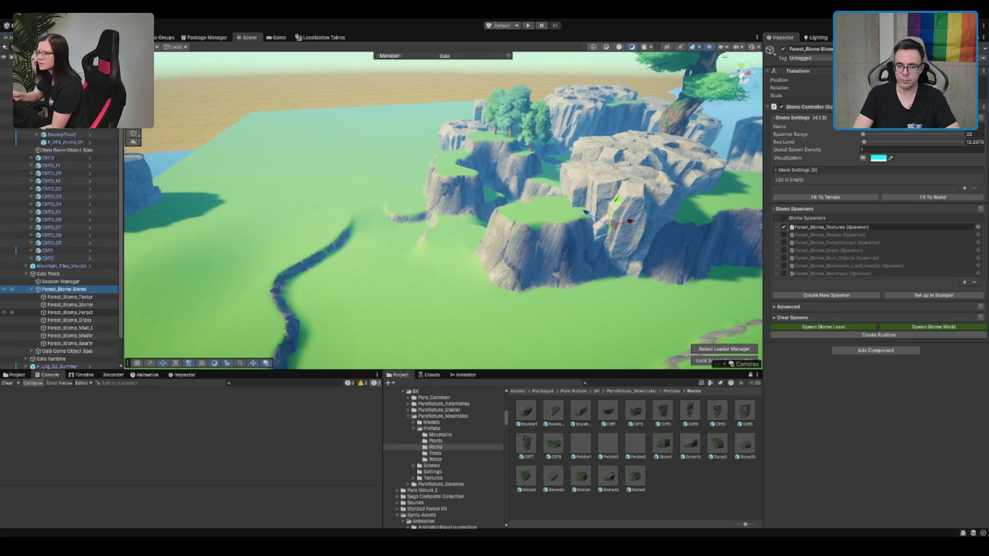
click(69, 298)
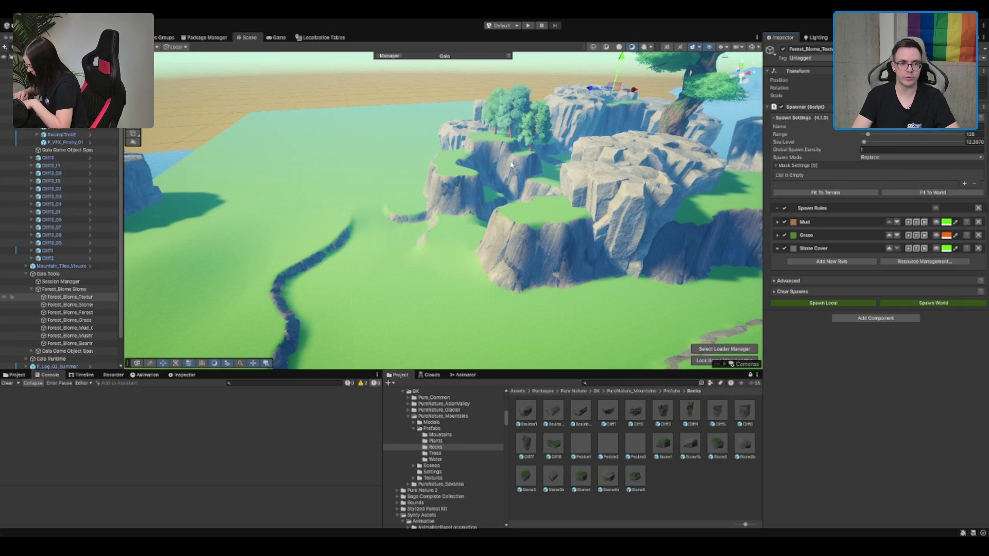
click(475, 240)
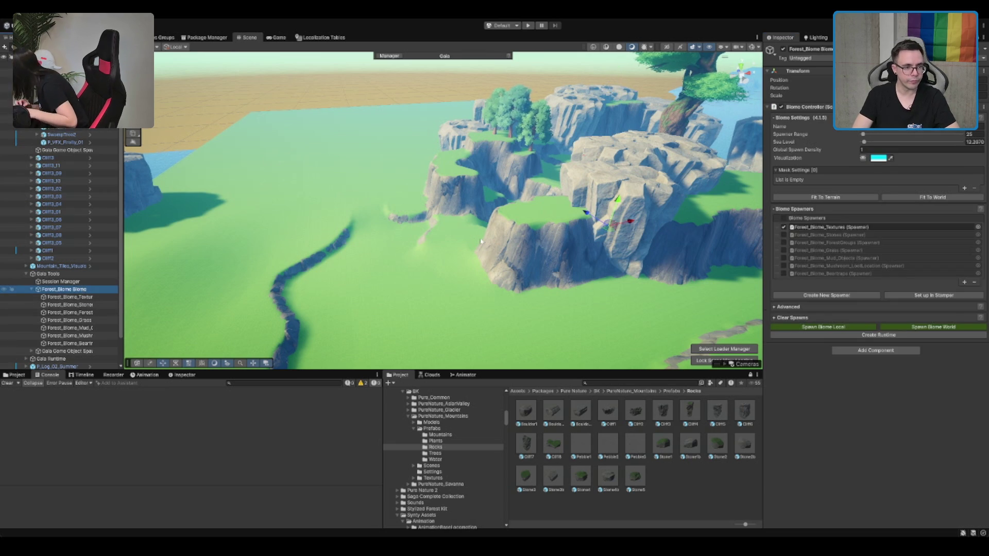
scroll(475, 240, up, 3)
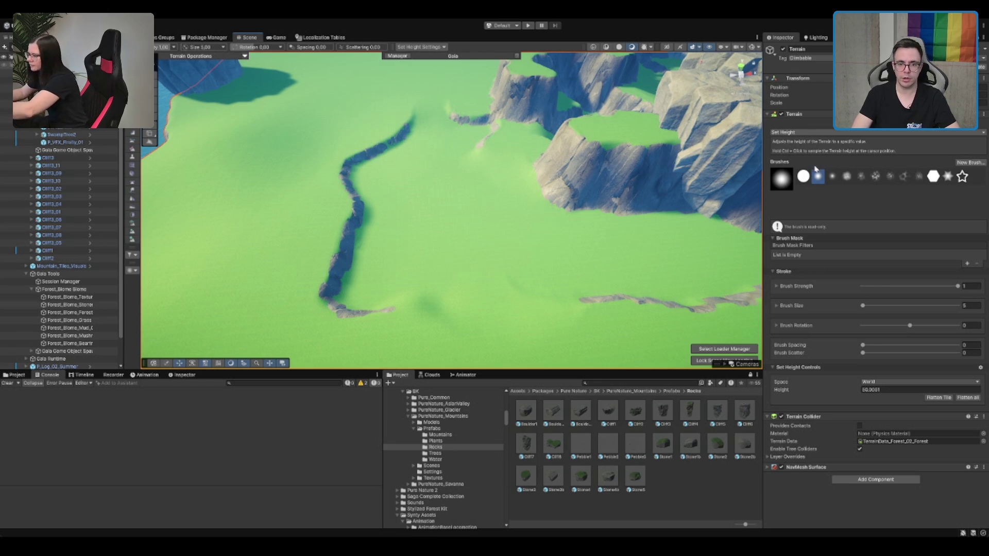
key(F1)
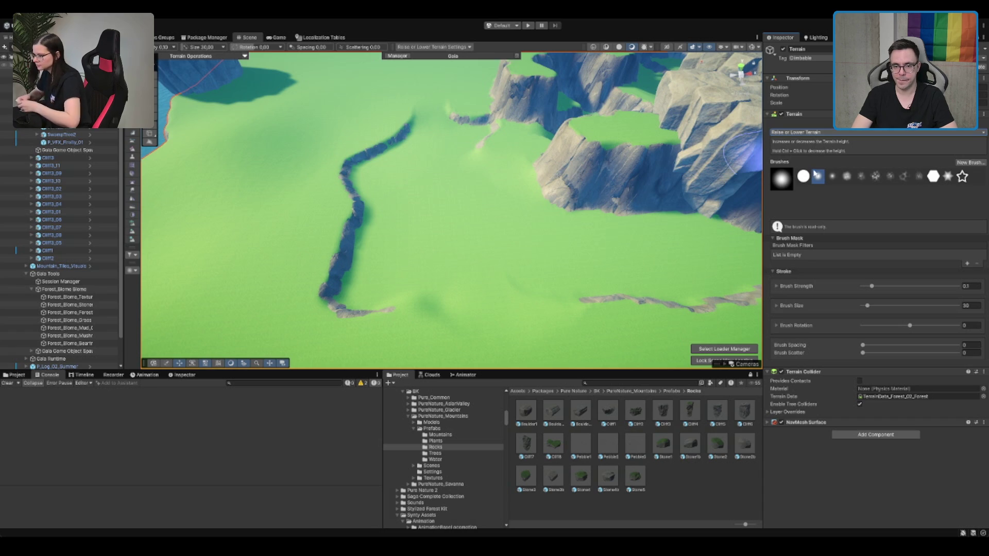
key(F2)
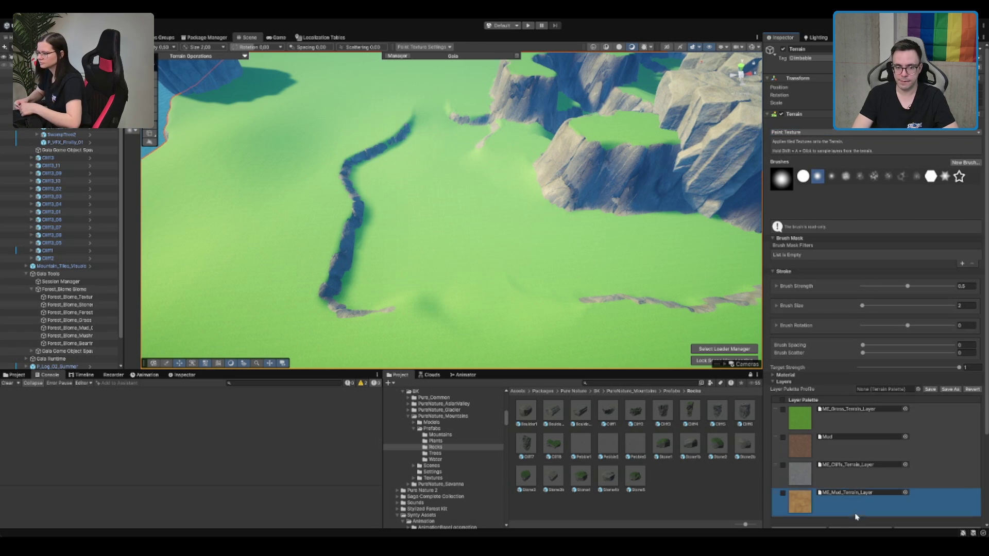
Paint faint mud trails across the terrain and sand around the pink rocks.
scroll(542, 237, down, 5)
scroll(522, 286, down, 3)
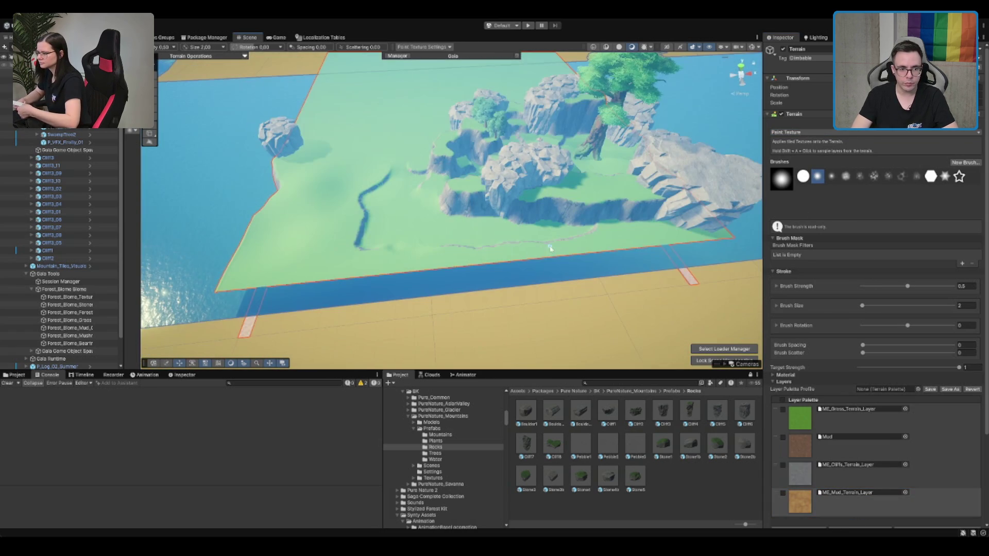
drag(458, 259, 432, 257)
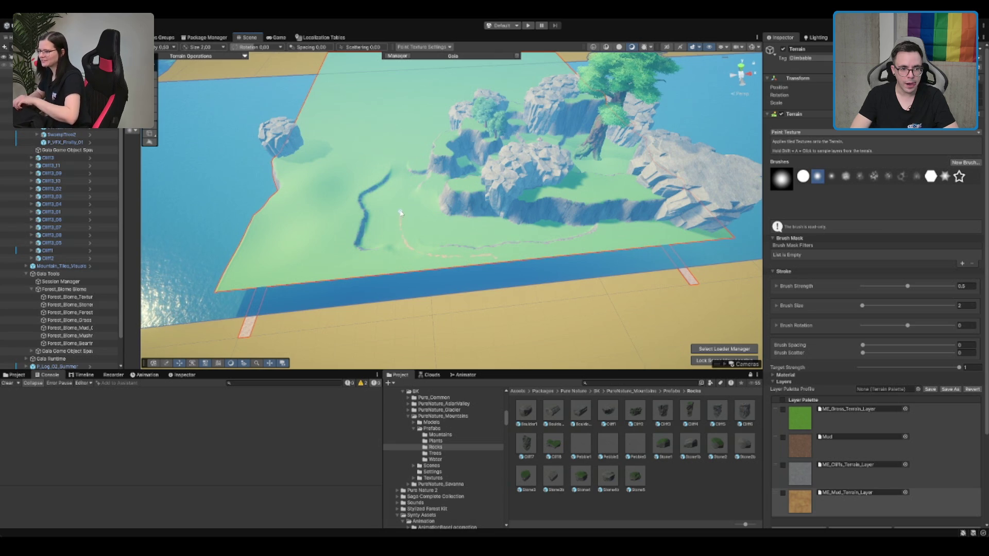
mouse_move(401, 154)
mouse_down()
mouse_move(411, 319)
mouse_move(436, 254)
mouse_move(495, 195)
mouse_move(486, 162)
mouse_up()
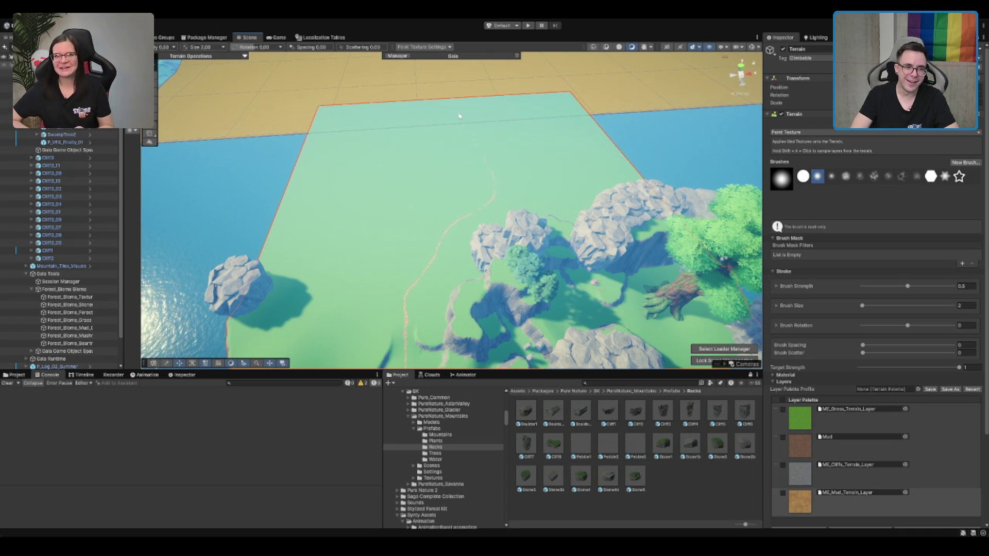
mouse_move(472, 141)
mouse_down()
mouse_move(498, 194)
mouse_move(497, 184)
mouse_up()
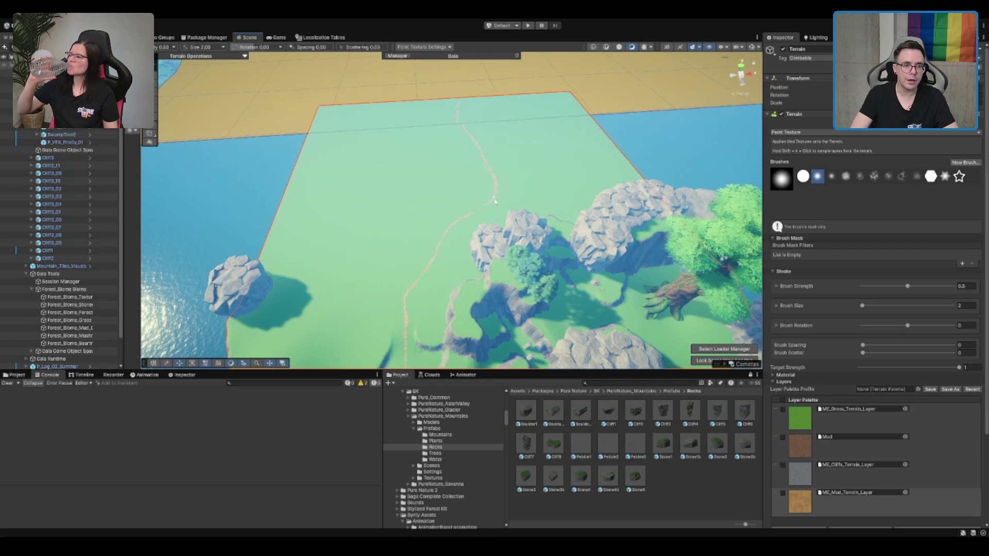
scroll(473, 218, up, 5)
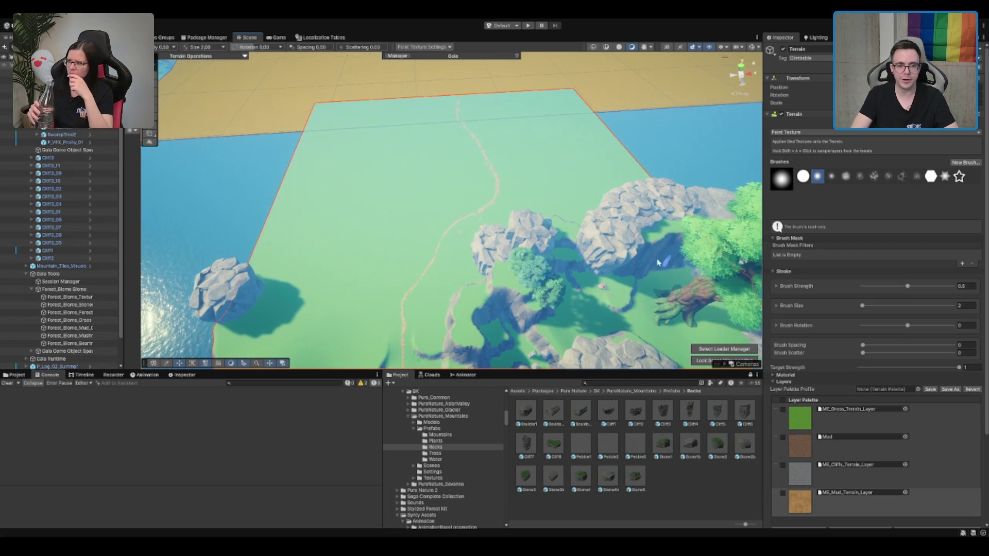
scroll(575, 283, up, 5)
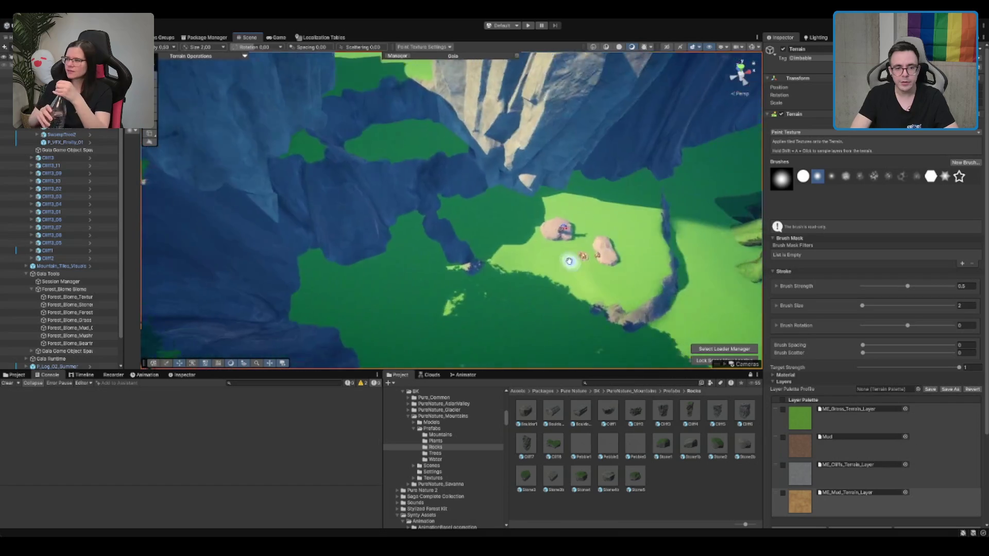
mouse_move(538, 203)
mouse_down()
mouse_move(569, 168)
mouse_move(612, 243)
mouse_move(583, 261)
mouse_move(644, 209)
mouse_move(688, 265)
mouse_move(702, 261)
mouse_move(625, 280)
mouse_up()
scroll(646, 259, down, 3)
scroll(418, 237, down, 2)
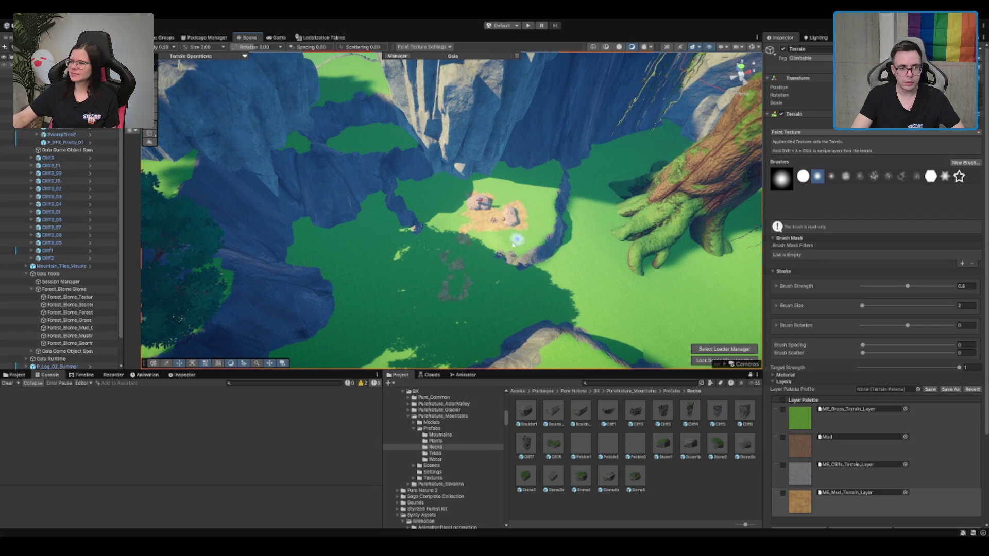
scroll(435, 320, up, 3)
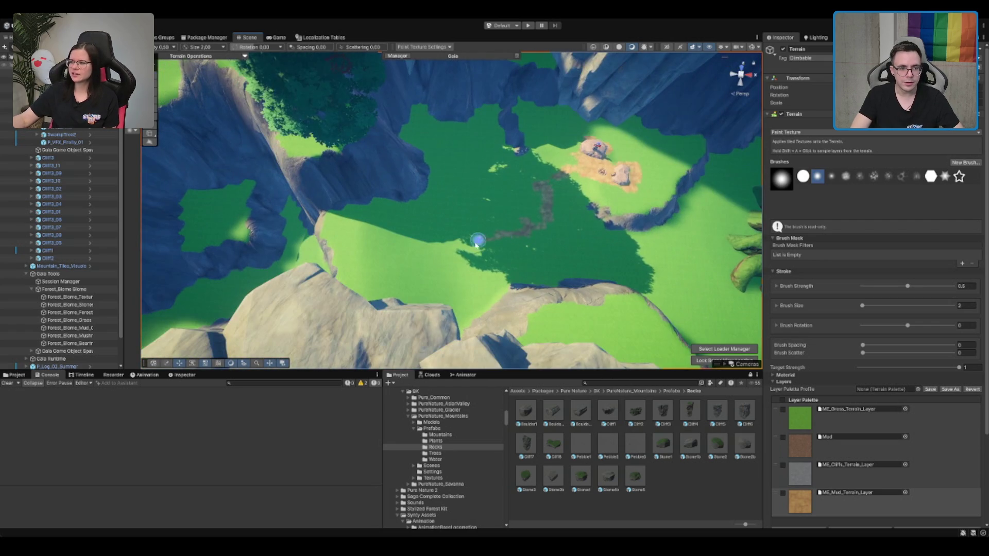
Dab mud patches and paint mud paths around the large tree root.
drag(438, 263, 389, 260)
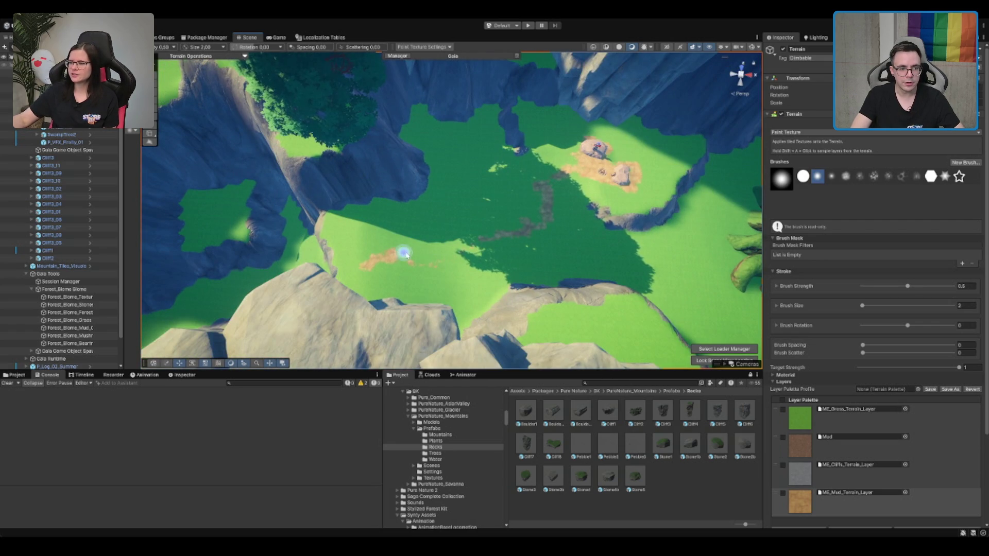
mouse_move(541, 220)
mouse_down()
mouse_move(563, 214)
mouse_move(442, 266)
mouse_up()
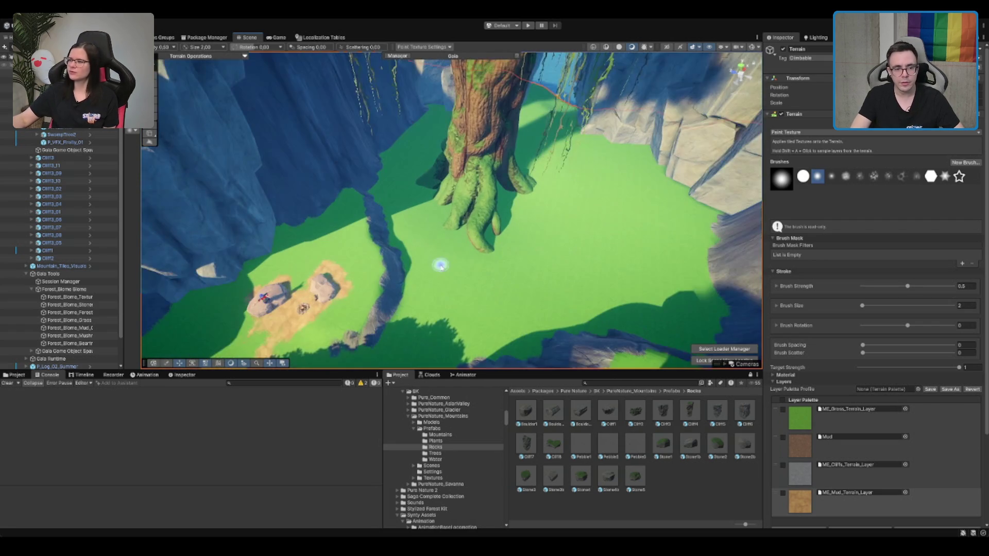
click(505, 297)
click(549, 254)
click(513, 208)
click(497, 245)
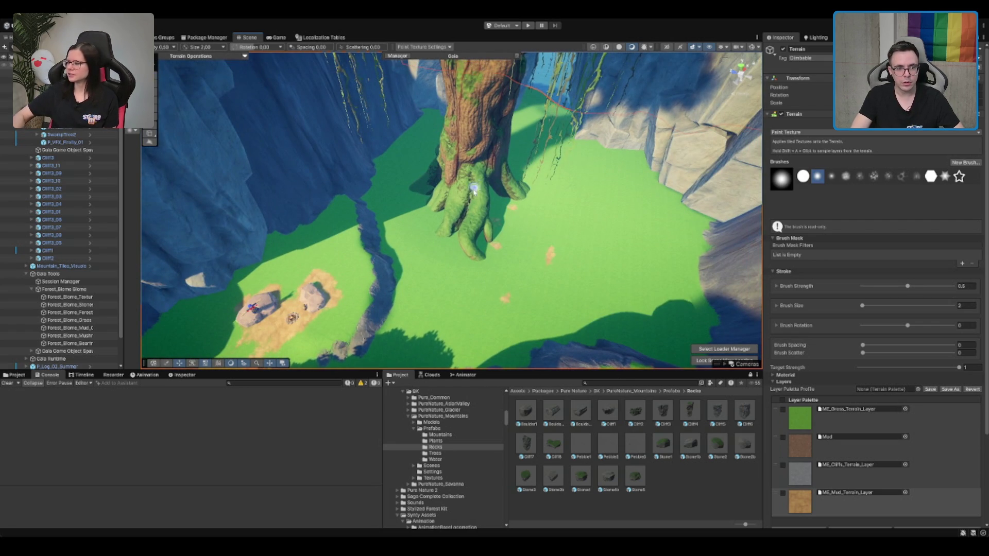
mouse_move(526, 314)
mouse_down()
mouse_move(552, 256)
mouse_move(549, 296)
mouse_up()
drag(560, 173, 557, 260)
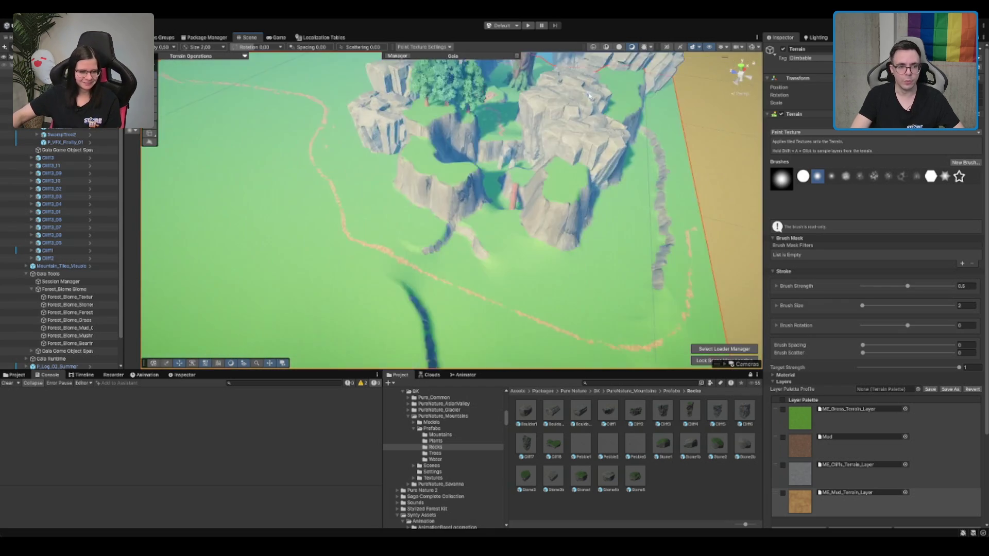
click(64, 289)
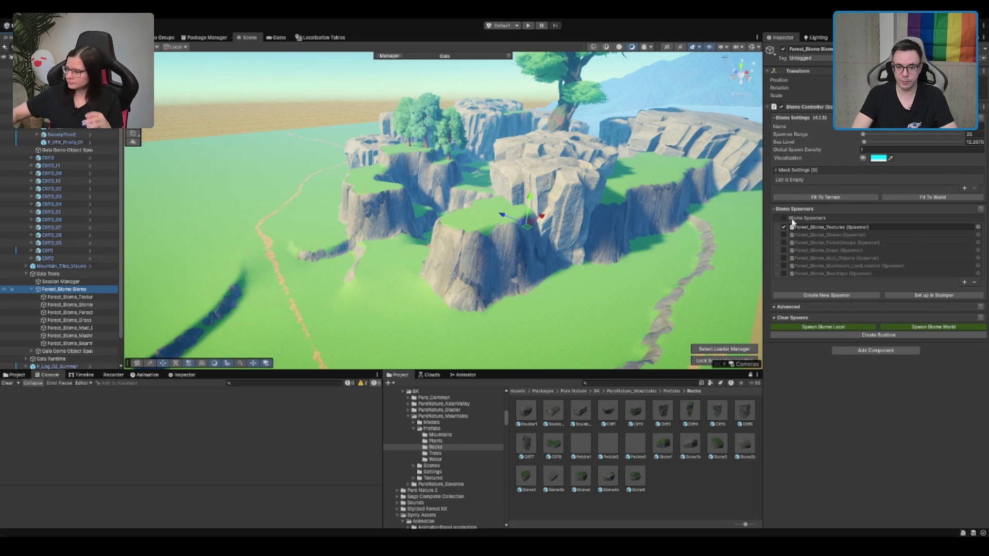
Spawn the biome world with Stones, ForestGroups, Grass and Mud_Objects on and Textures off.
click(783, 227)
click(784, 235)
click(784, 242)
click(784, 251)
click(784, 258)
click(953, 326)
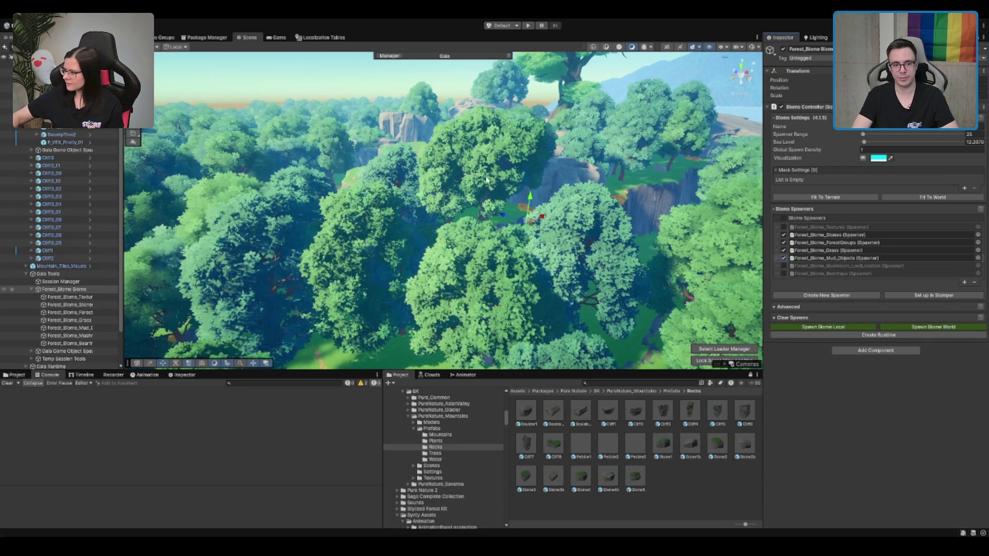
Fly toward the fallen log and switch the Terrain to Paint Trees.
key(w)
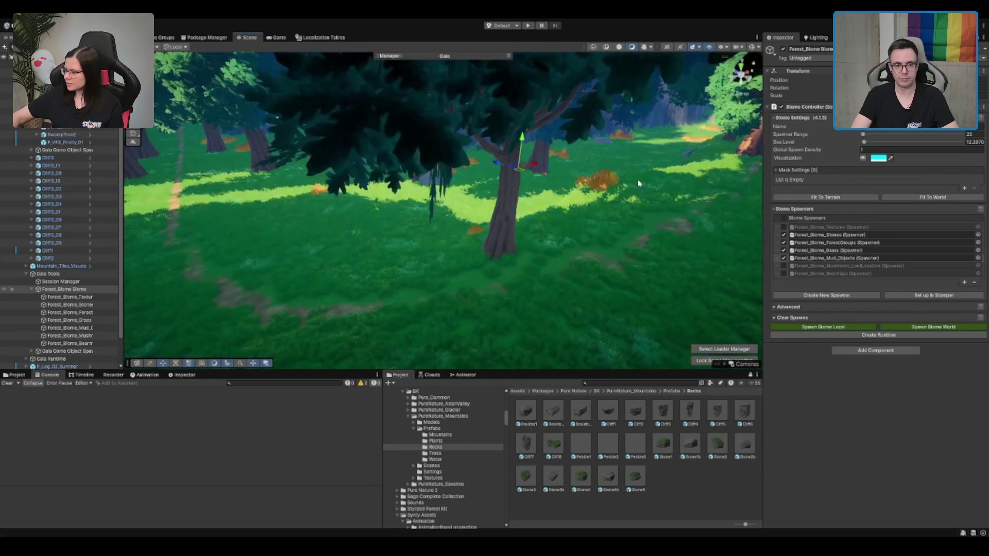
key(w)
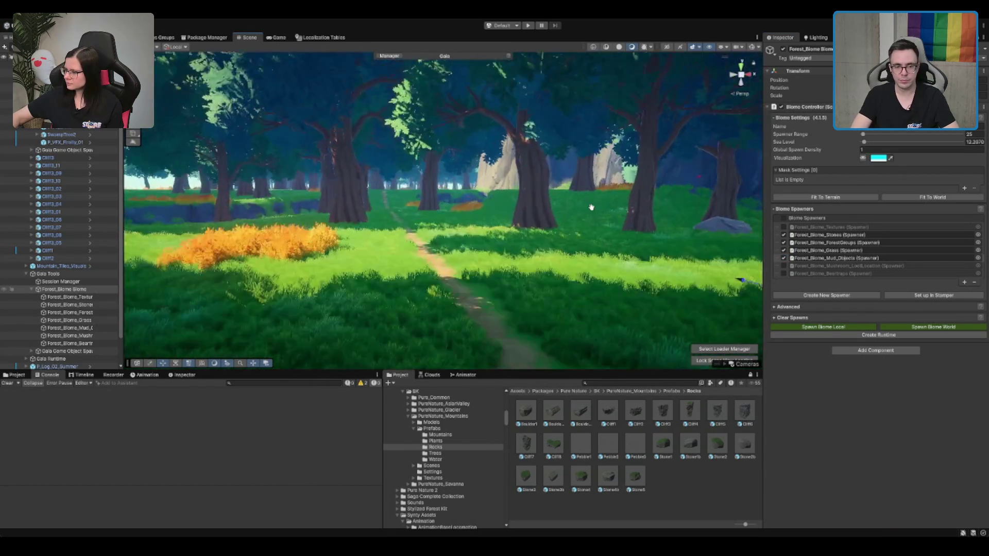
key(w)
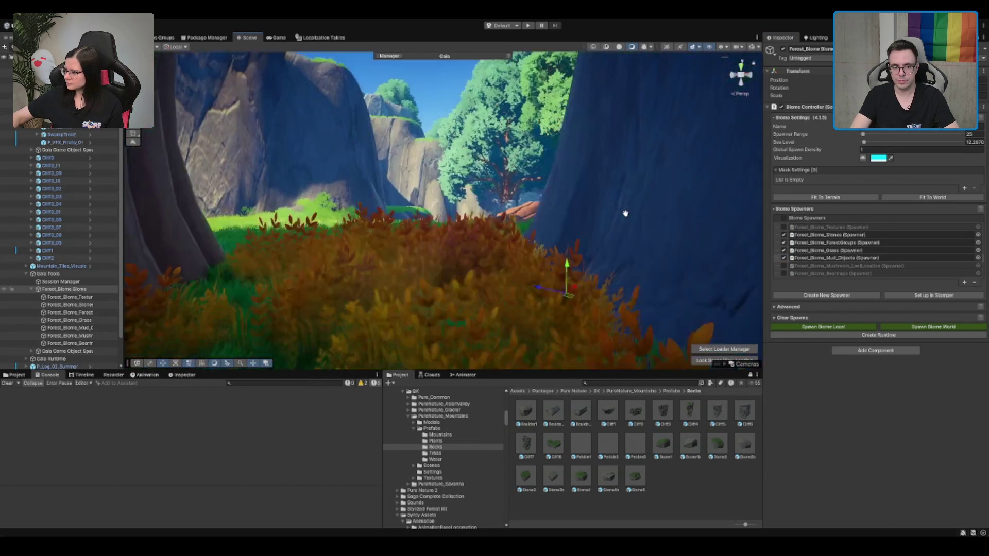
key(w)
click(487, 251)
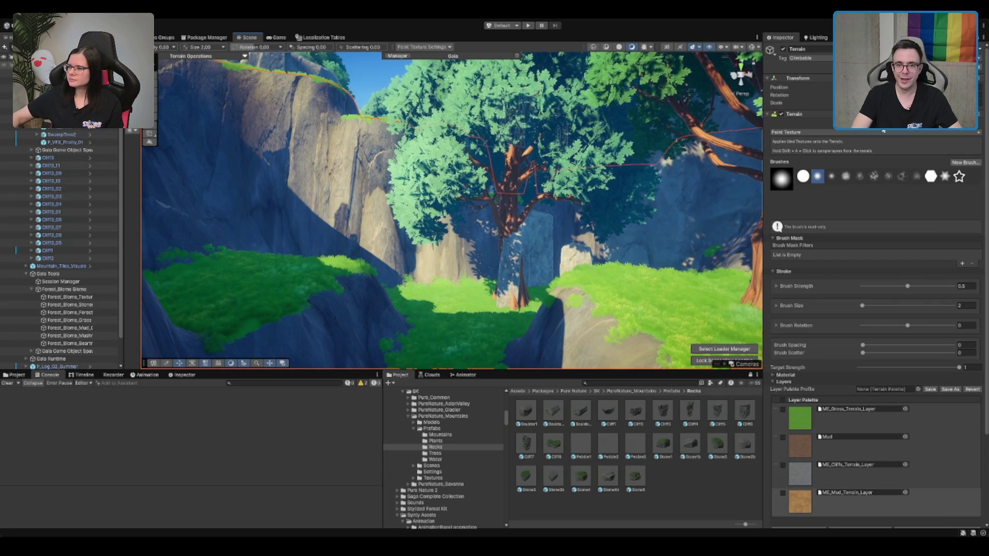
click(855, 134)
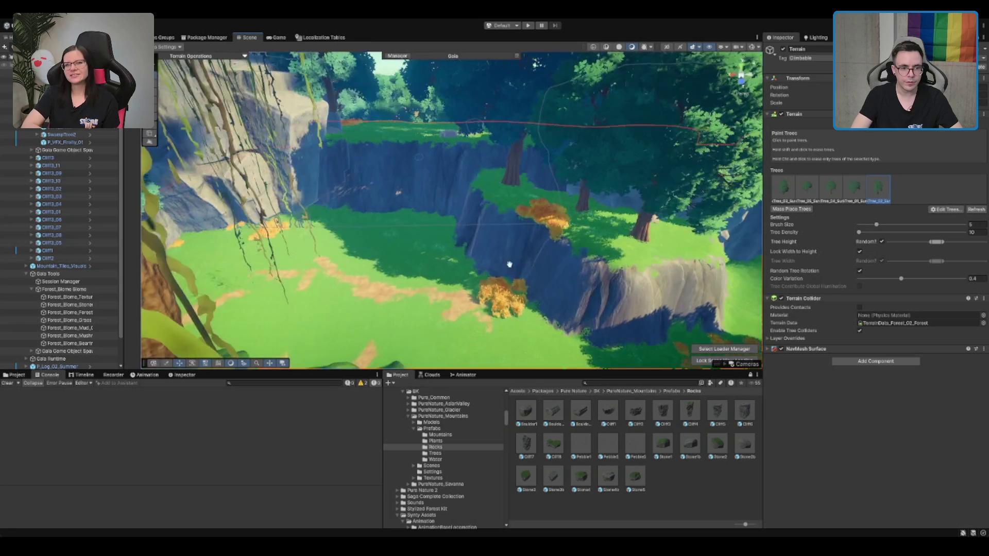
Return the Terrain to Paint Trees, brush size 5 and density 10, and review the five tree prototypes.
mouse_move(686, 333)
mouse_down()
mouse_move(503, 253)
mouse_move(560, 297)
mouse_move(479, 298)
mouse_up()
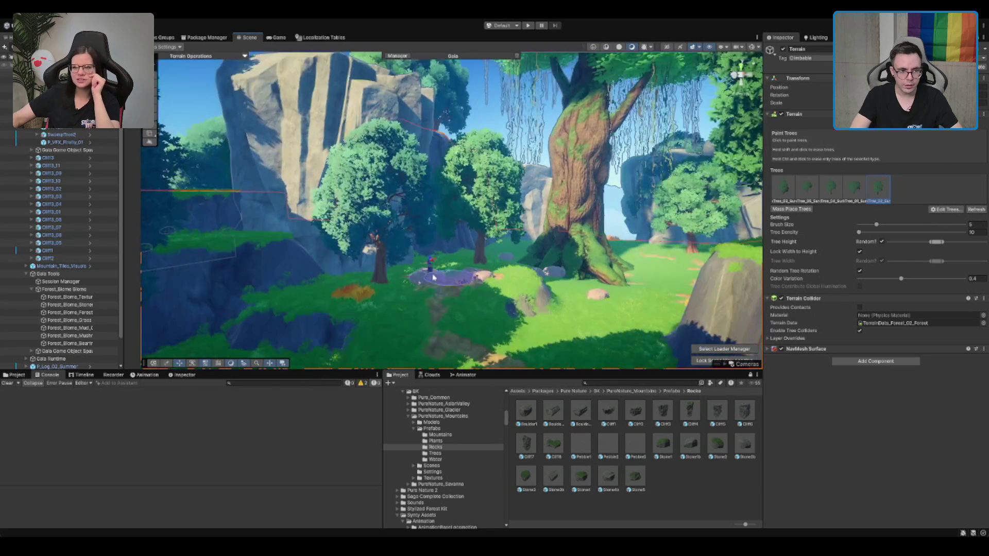
mouse_move(380, 292)
mouse_down()
mouse_move(453, 287)
mouse_move(382, 221)
mouse_up()
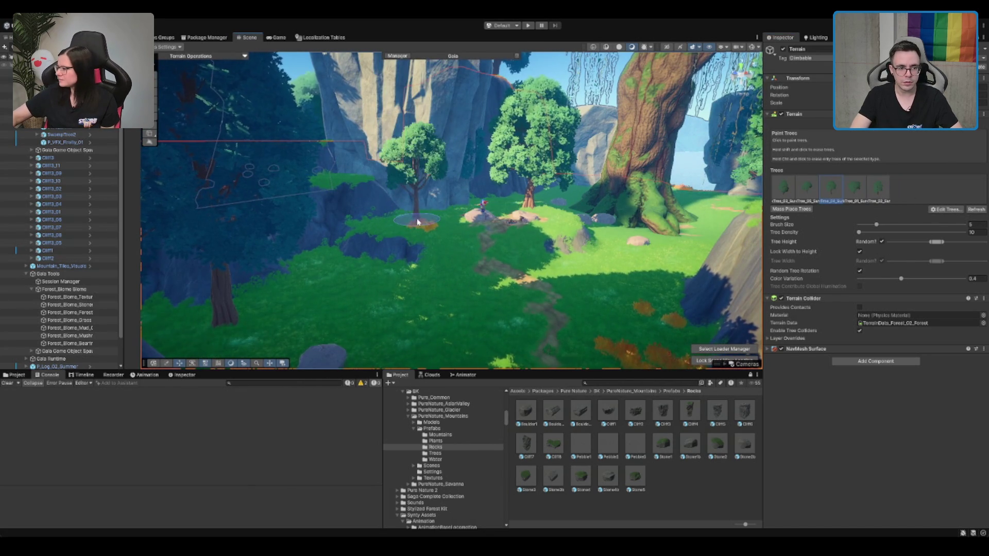
drag(512, 262, 611, 218)
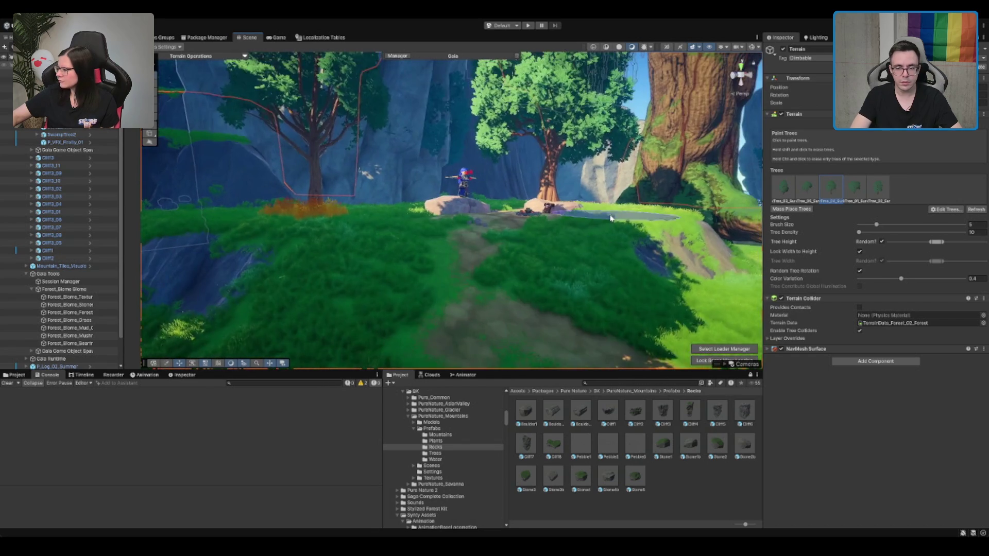
scroll(611, 219, down, 6)
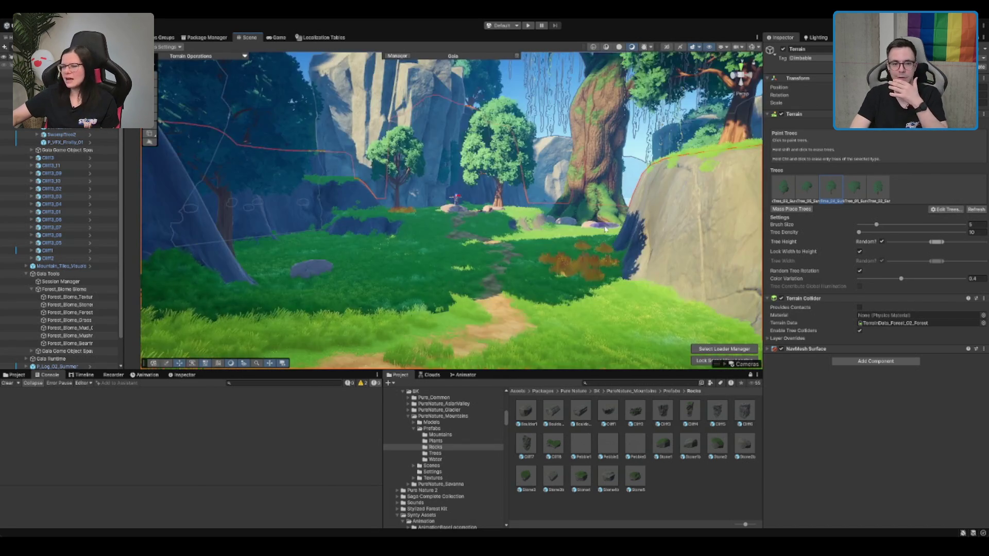
key(w)
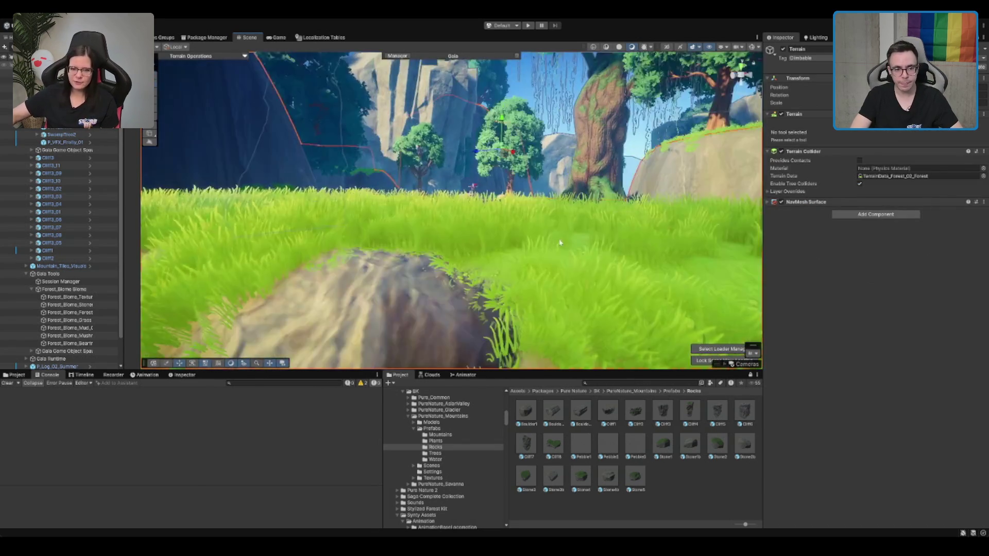
click(551, 252)
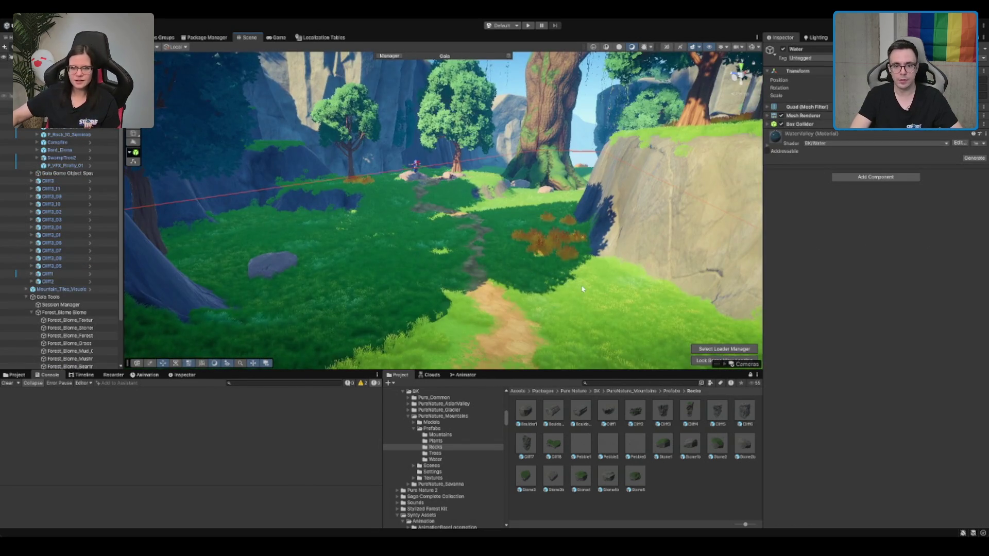
click(582, 289)
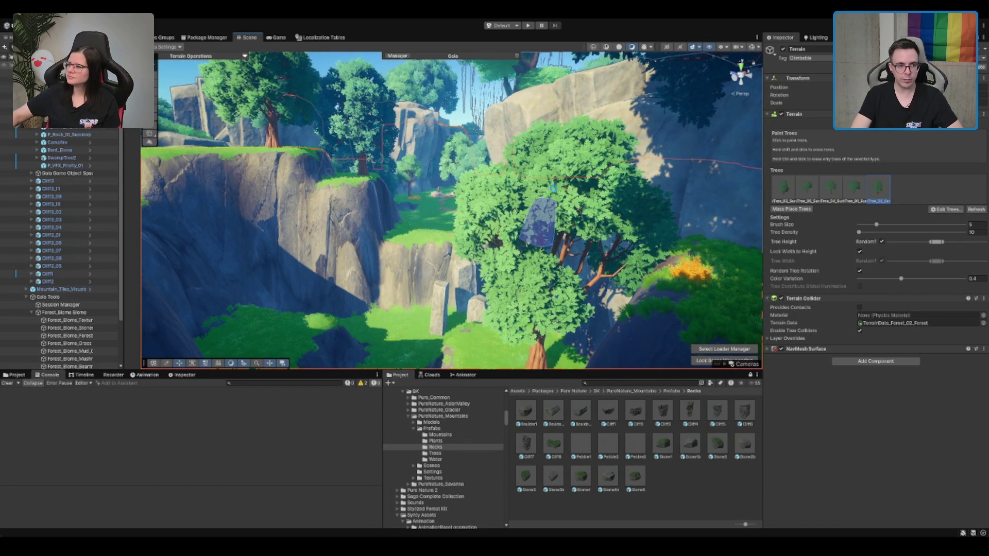
scroll(554, 189, down, 10)
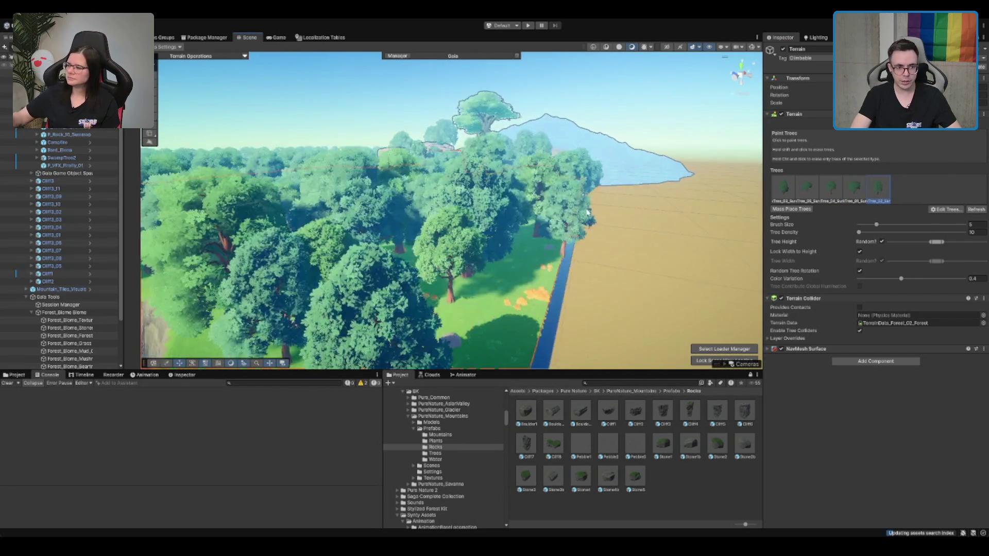
scroll(587, 211, up, 10)
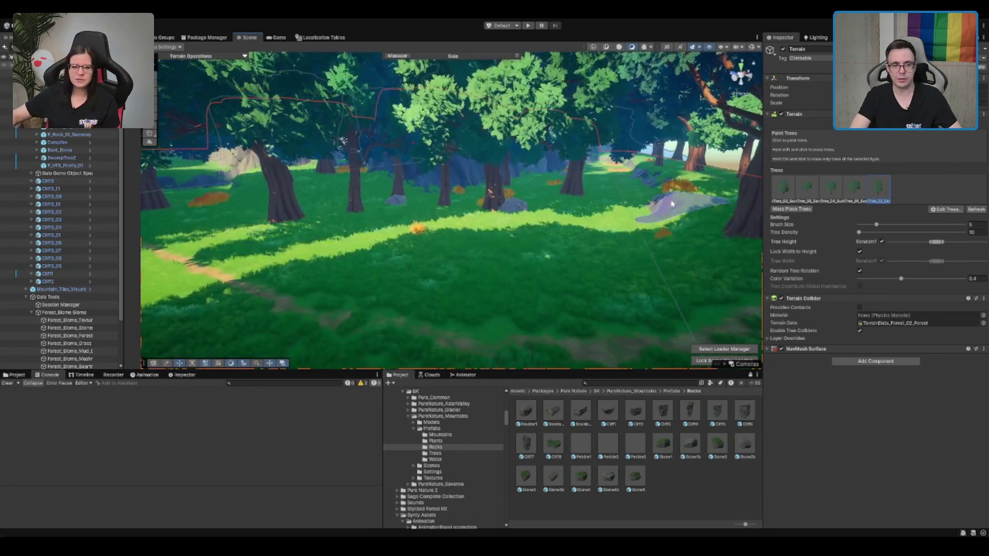
scroll(677, 204, up, 10)
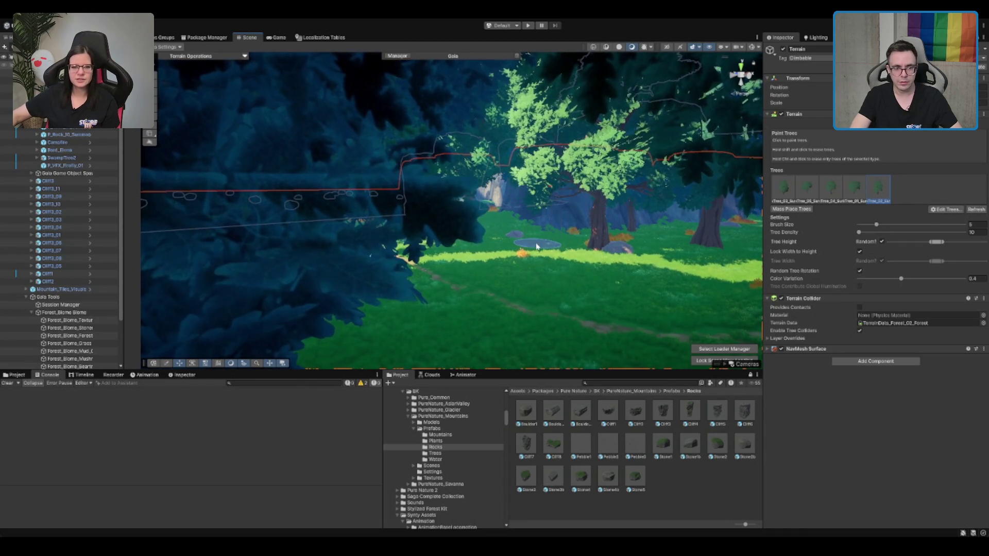
scroll(536, 247, up, 5)
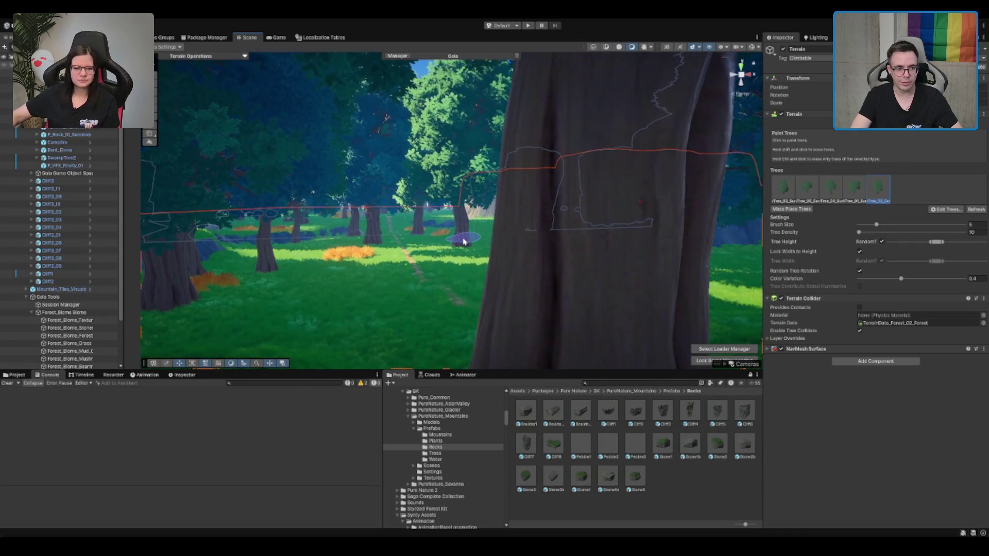
scroll(463, 241, up, 10)
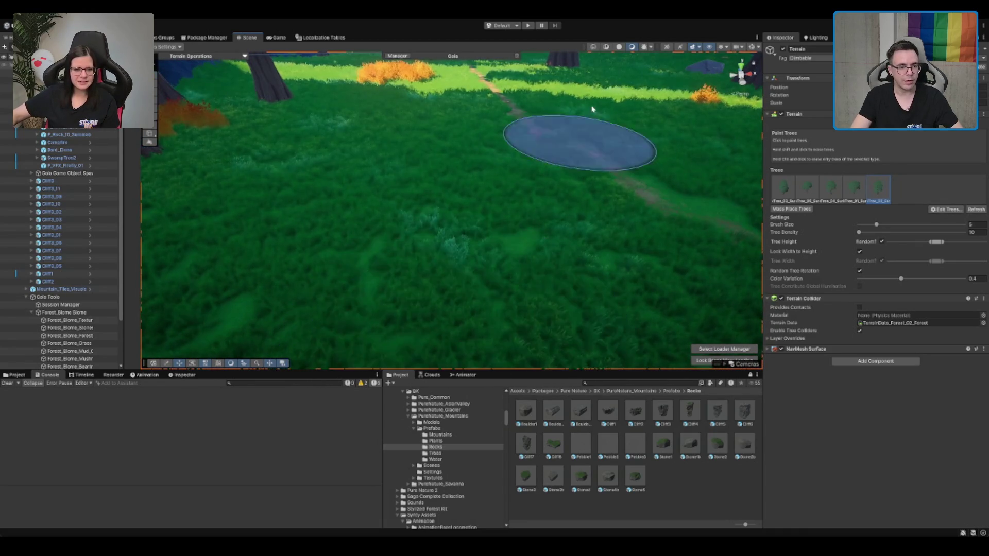
scroll(76, 344, up, 1)
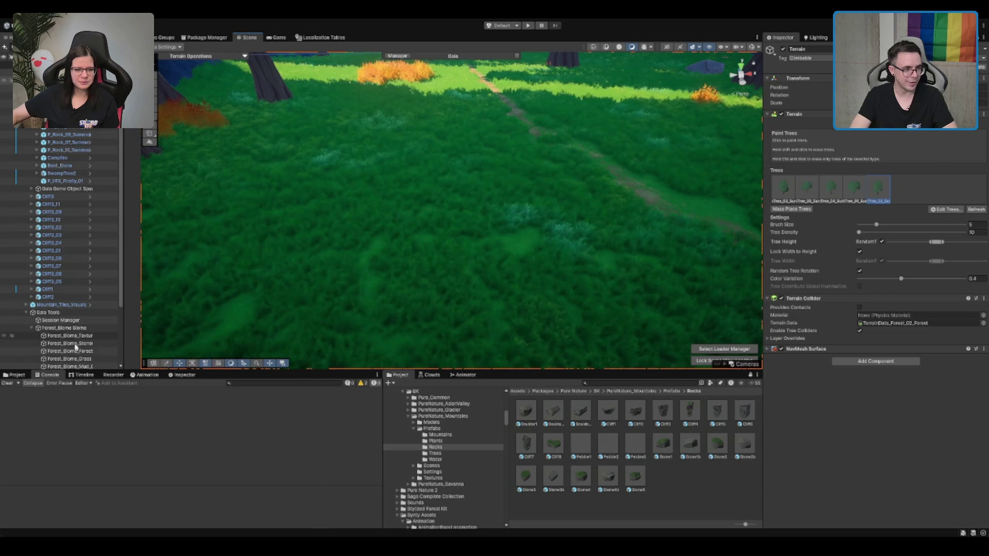
Lower the Forest_Biome_Grass spawner's global spawn density and respawn the grass.
click(78, 359)
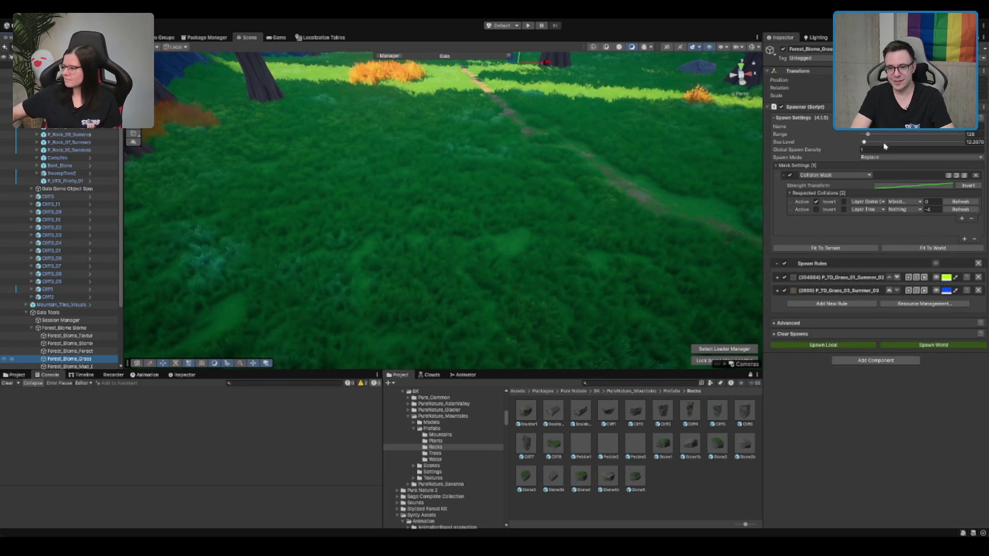
click(882, 149)
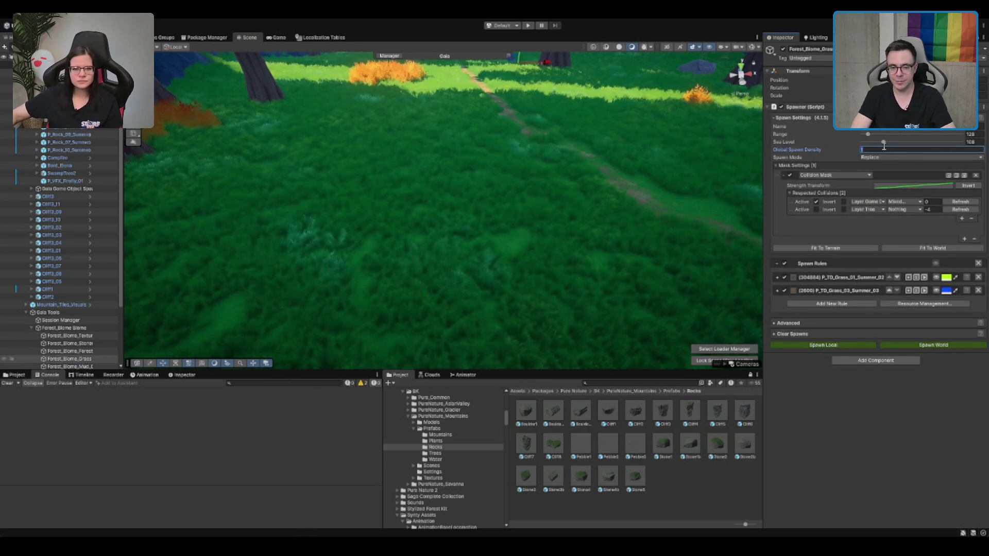
drag(883, 144, 862, 142)
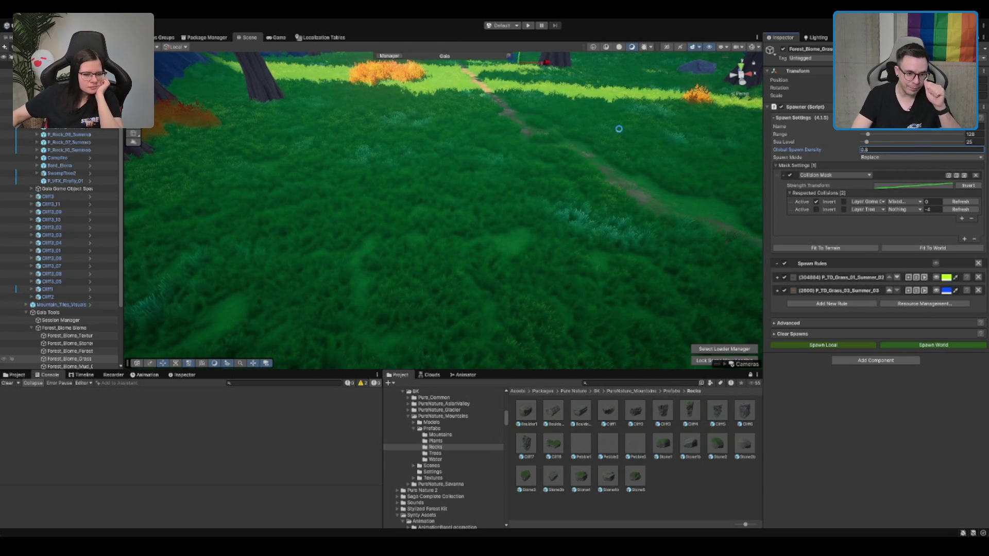
key(Return)
key(f)
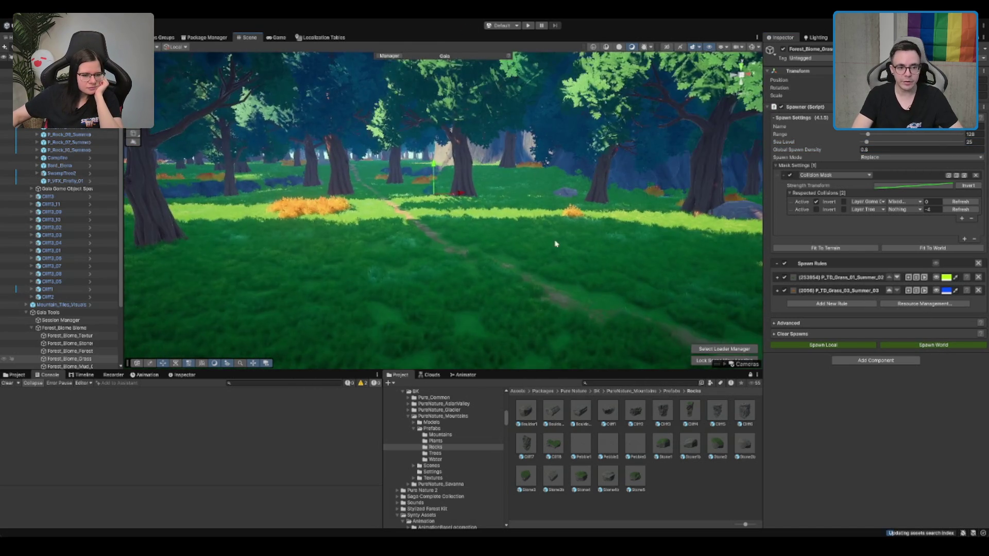
Select the Terrain and switch it to Paint Details with brush size 2.
click(555, 243)
key(f)
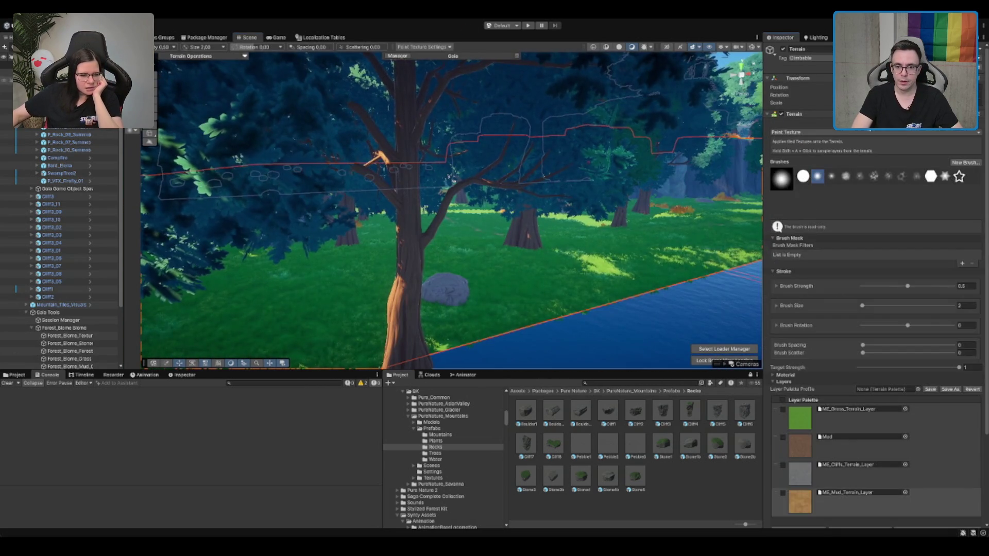
click(917, 124)
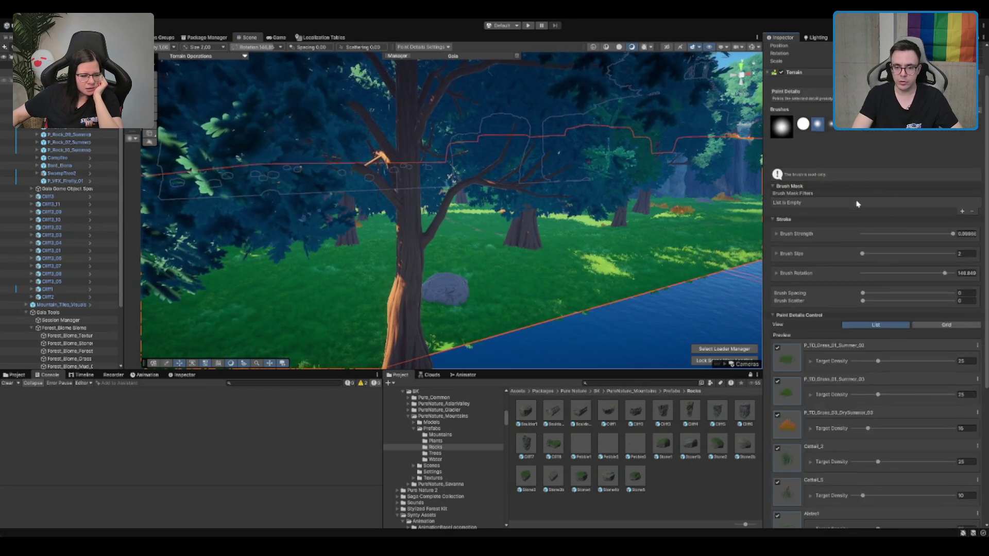
Remove Cattail_2 and Cattail_5, and untick Grass_01, Grass_03, Alstro2 and Alstro3.
scroll(809, 280, down, 5)
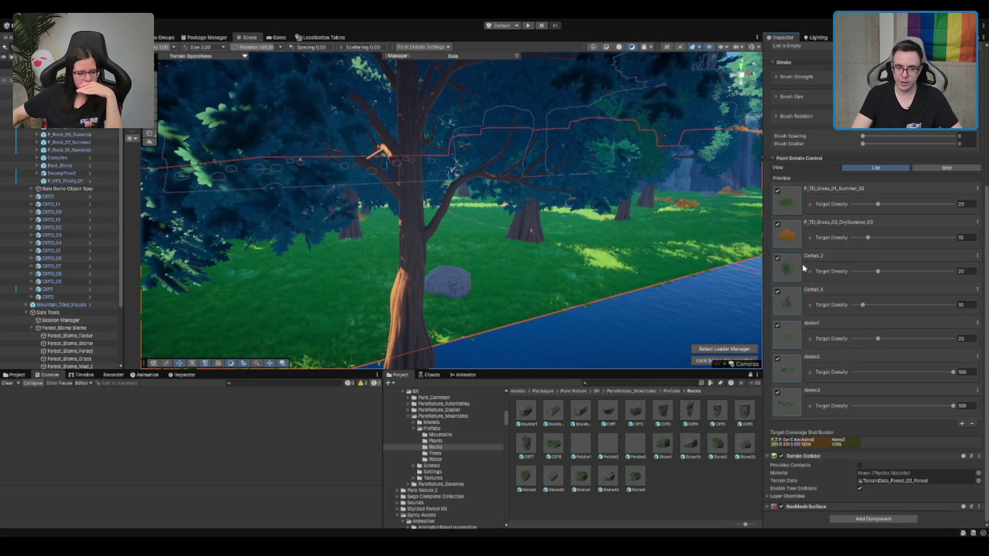
key(Delete)
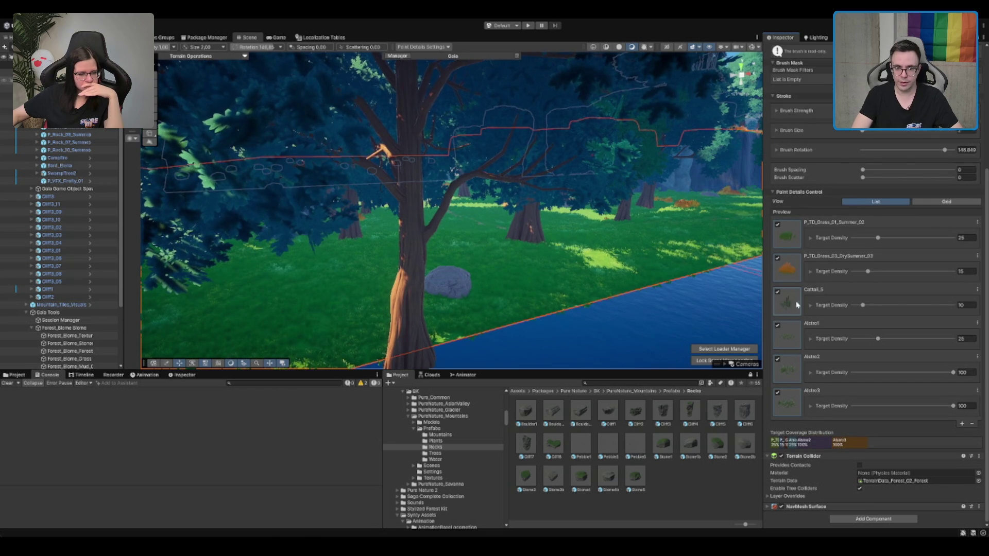
key(Delete)
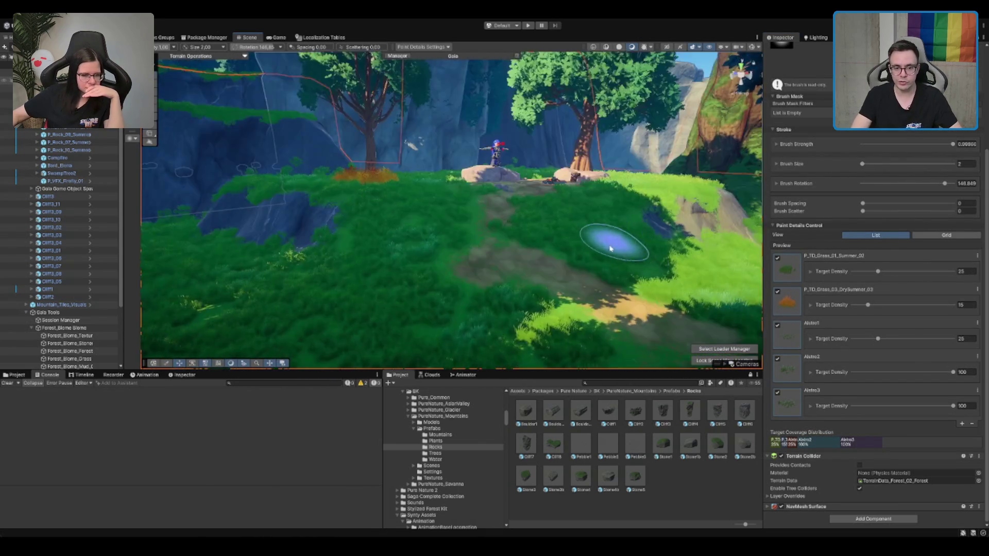
click(777, 258)
click(777, 291)
click(777, 359)
click(777, 392)
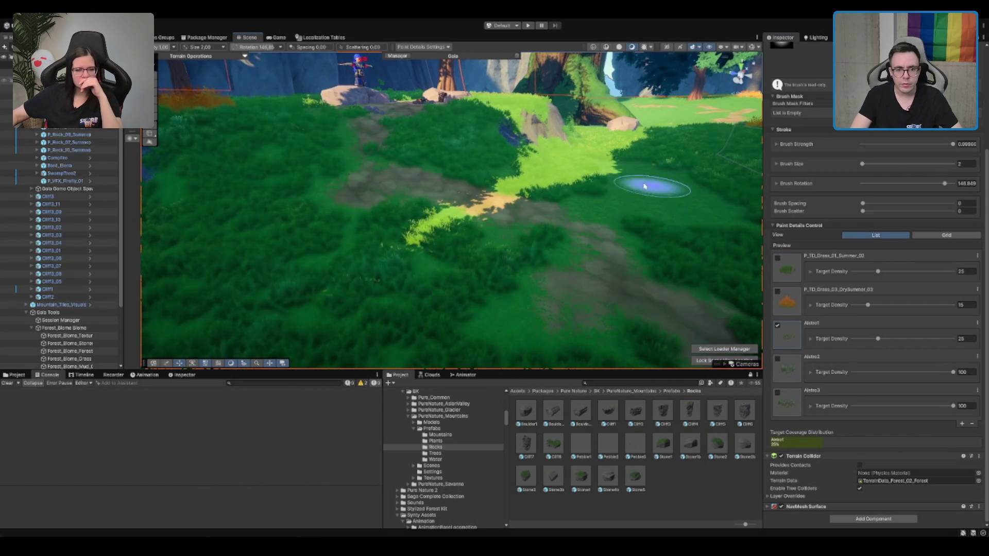
scroll(625, 192, up, 5)
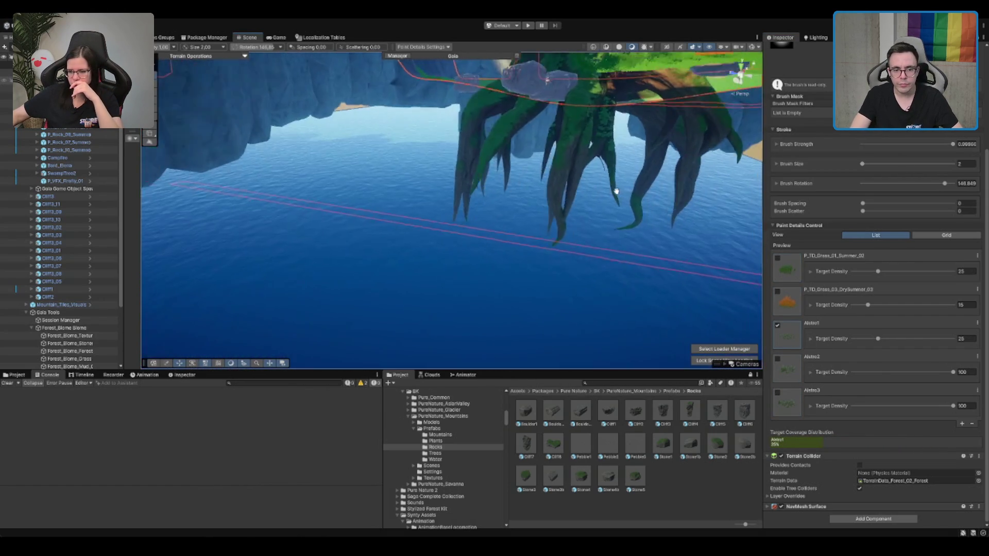
scroll(617, 192, down, 5)
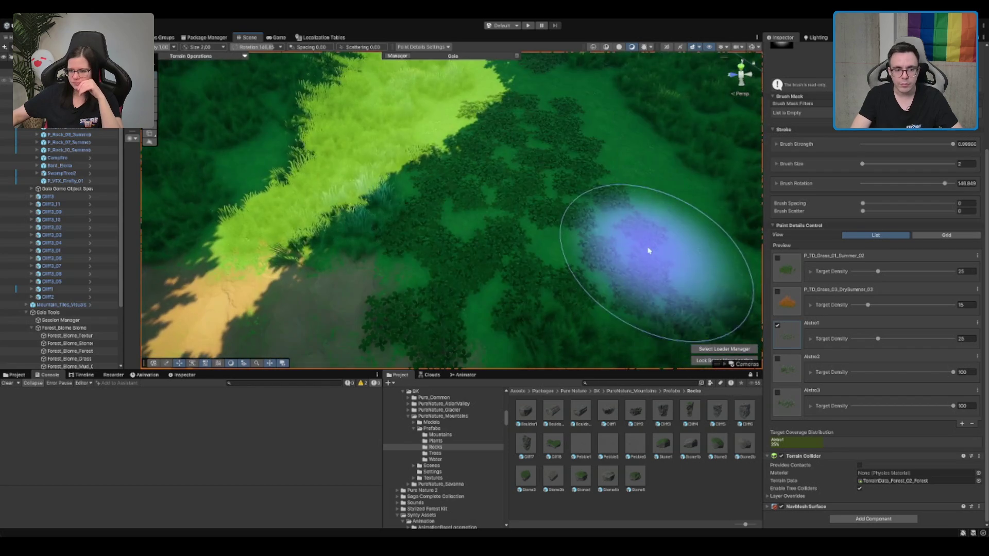
scroll(615, 195, down, 3)
Paint Alstro2 patches, retrying at target density 35.
click(777, 359)
mouse_move(530, 210)
mouse_down()
mouse_move(530, 177)
mouse_move(453, 233)
mouse_up()
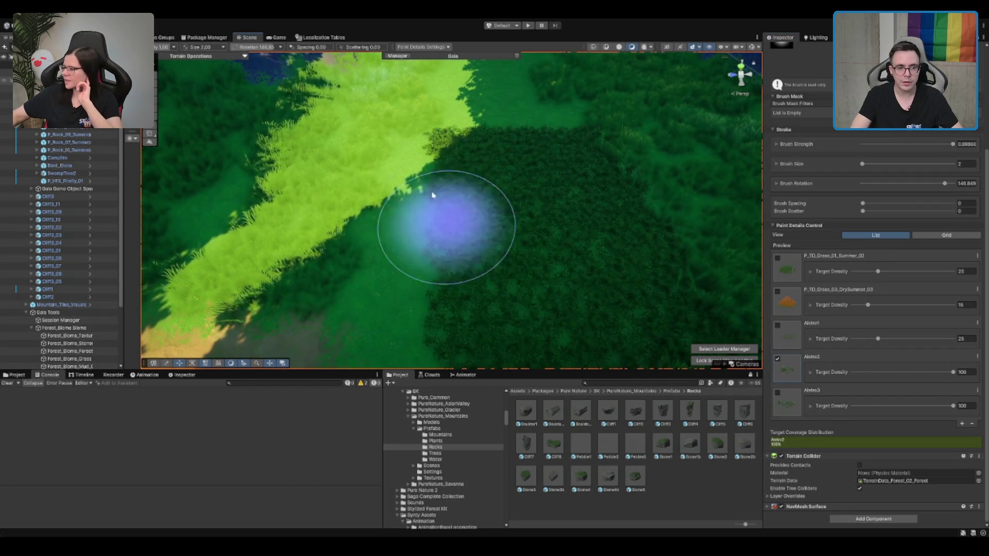
key(ctrl+z)
text(35)
key(Return)
mouse_move(486, 84)
mouse_down()
mouse_move(481, 160)
mouse_move(419, 176)
mouse_move(420, 203)
mouse_move(621, 156)
mouse_up()
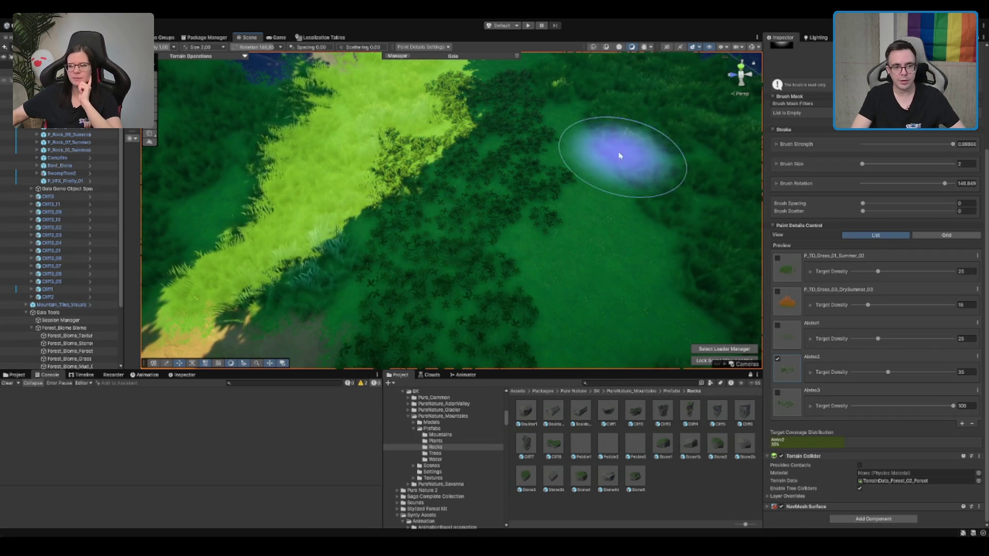
key(ctrl+z)
key(ctrl+z)
key(ctrl+z)
Paint sparse Alstro3 patches across the terrain at target density 35.
click(808, 407)
mouse_move(536, 150)
mouse_down()
mouse_move(510, 161)
mouse_move(464, 227)
mouse_up()
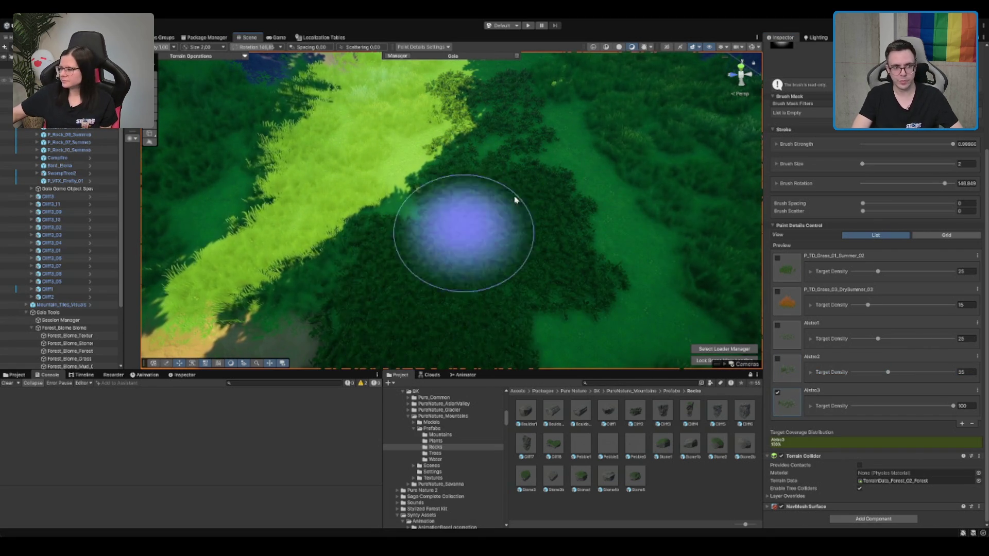
key(ctrl+z)
key(ctrl+z)
click(972, 408)
text(35)
key(Return)
mouse_move(664, 309)
mouse_down()
mouse_move(515, 206)
mouse_move(412, 258)
mouse_move(492, 173)
mouse_up()
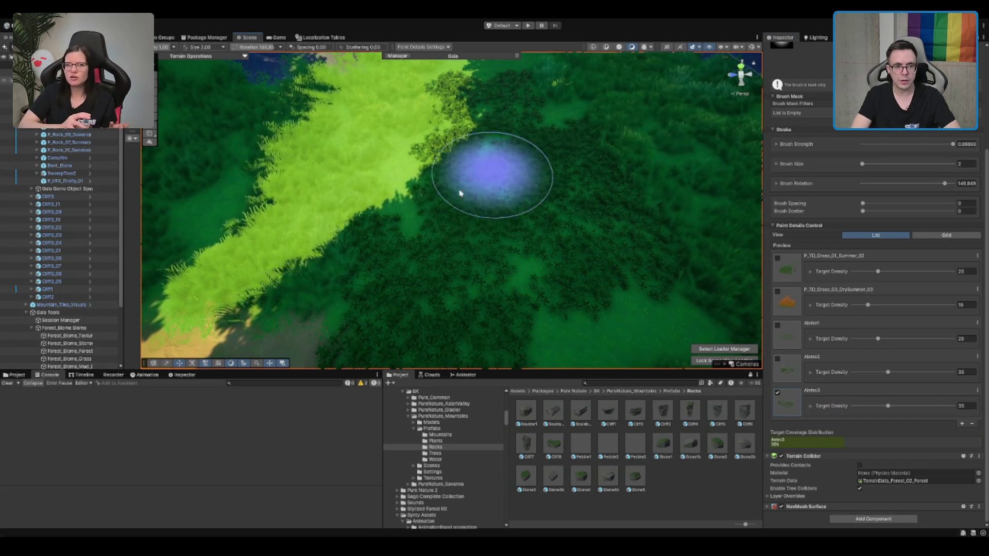
Inspect the painted flowers from ground level beneath the tree canopy.
scroll(518, 253, up, 3)
drag(519, 216, 422, 299)
mouse_move(391, 229)
mouse_down()
mouse_move(607, 165)
mouse_move(510, 276)
mouse_move(546, 196)
mouse_up()
mouse_move(480, 259)
mouse_down()
mouse_move(514, 192)
mouse_move(452, 303)
mouse_up()
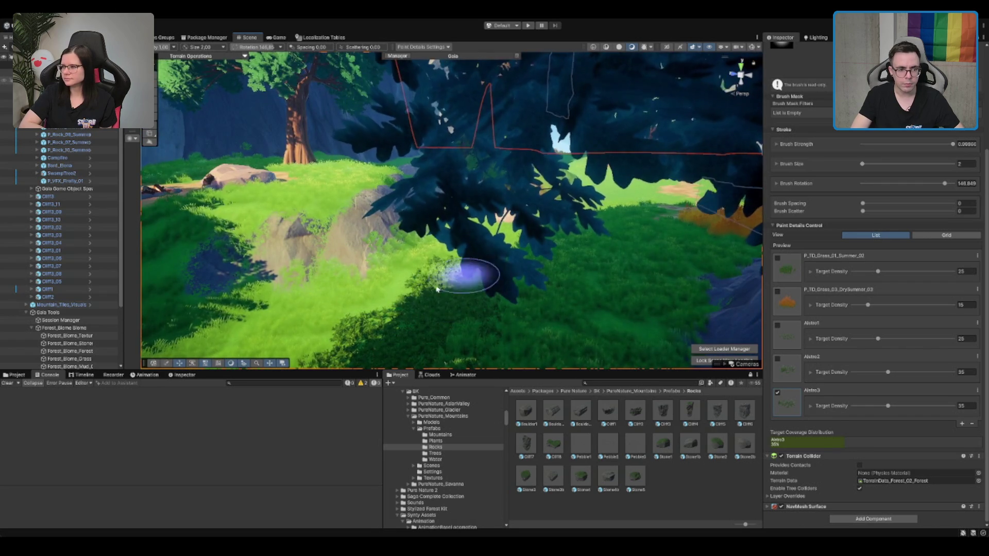
scroll(588, 271, up, 5)
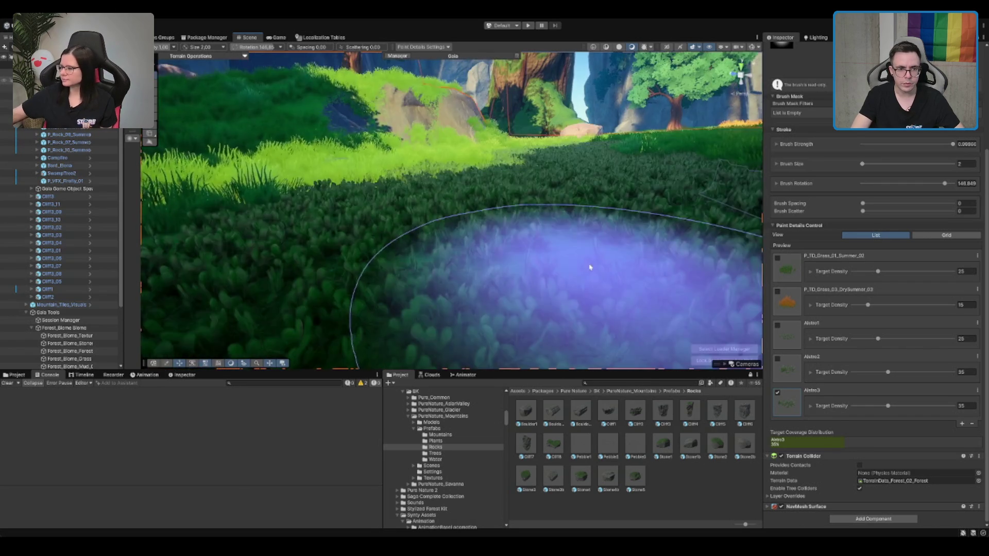
scroll(592, 267, down, 5)
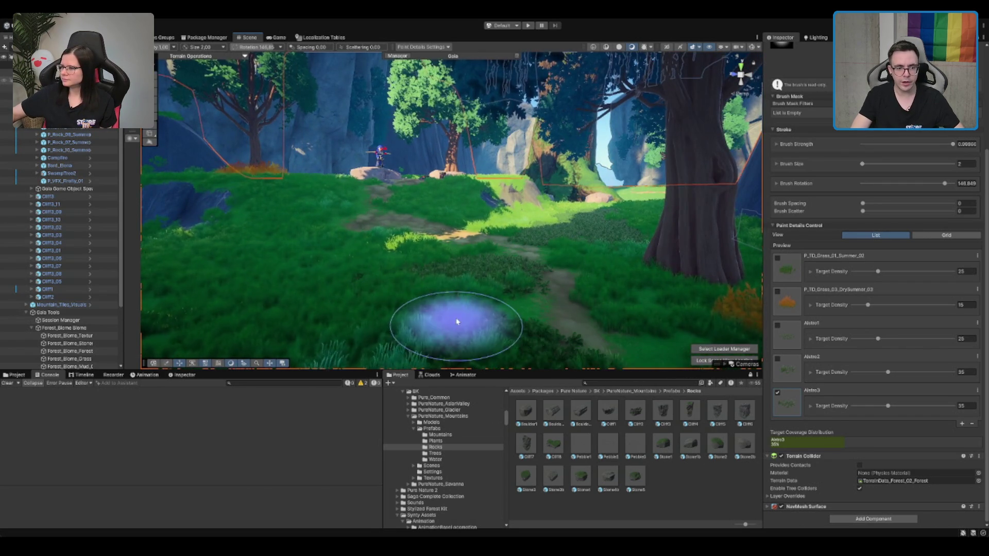
scroll(459, 321, up, 3)
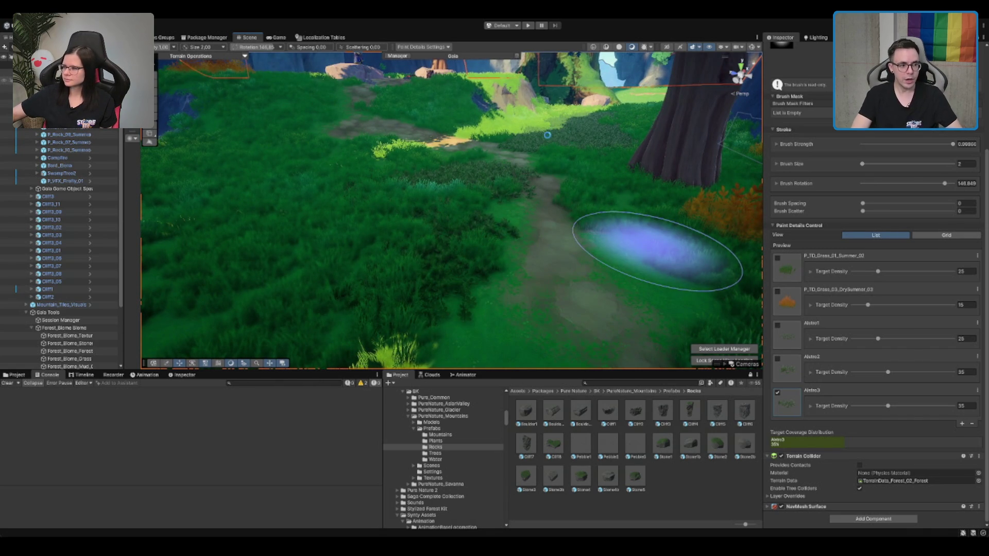
scroll(657, 251, down, 10)
click(8, 103)
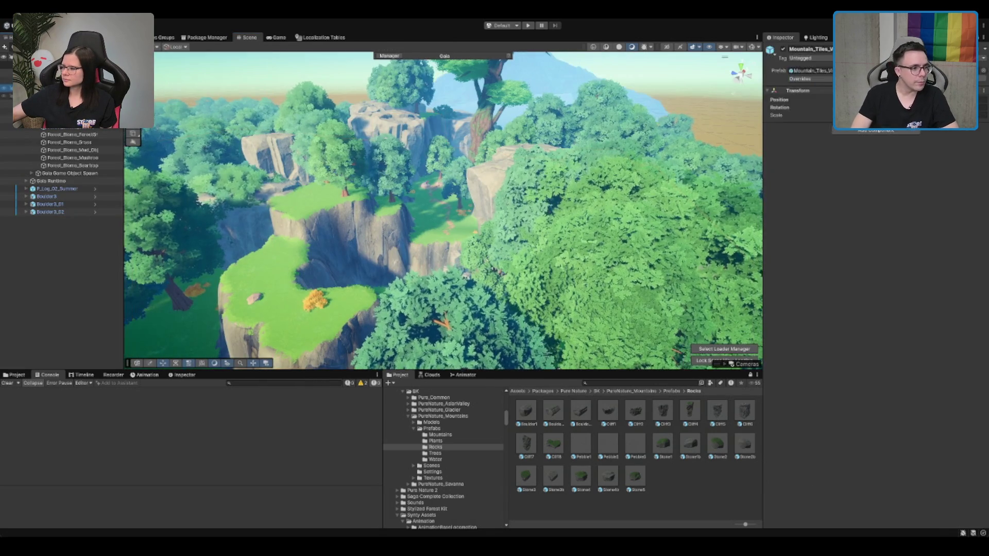
Deactivate the selected log and three boulders.
shift+click(48, 134)
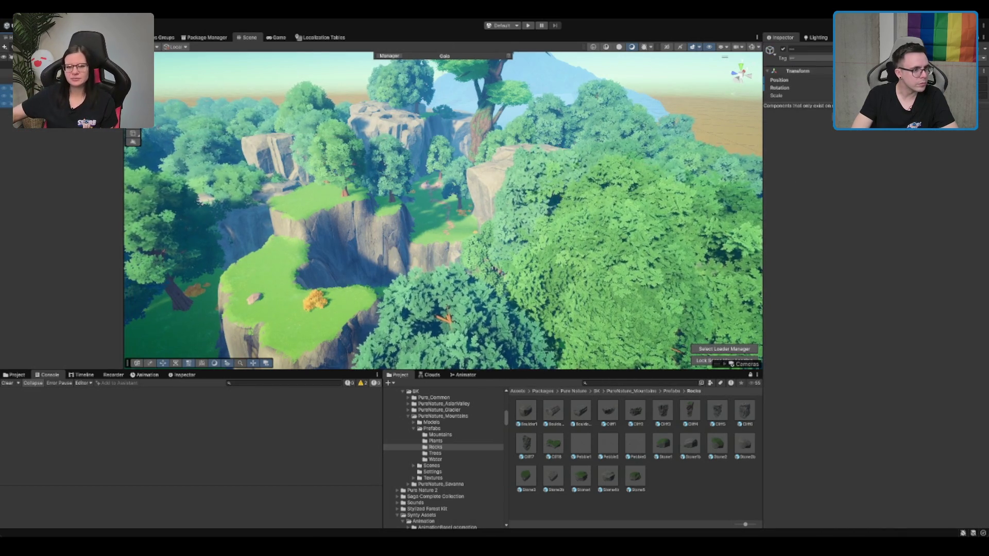
click(784, 51)
drag(549, 162, 371, 123)
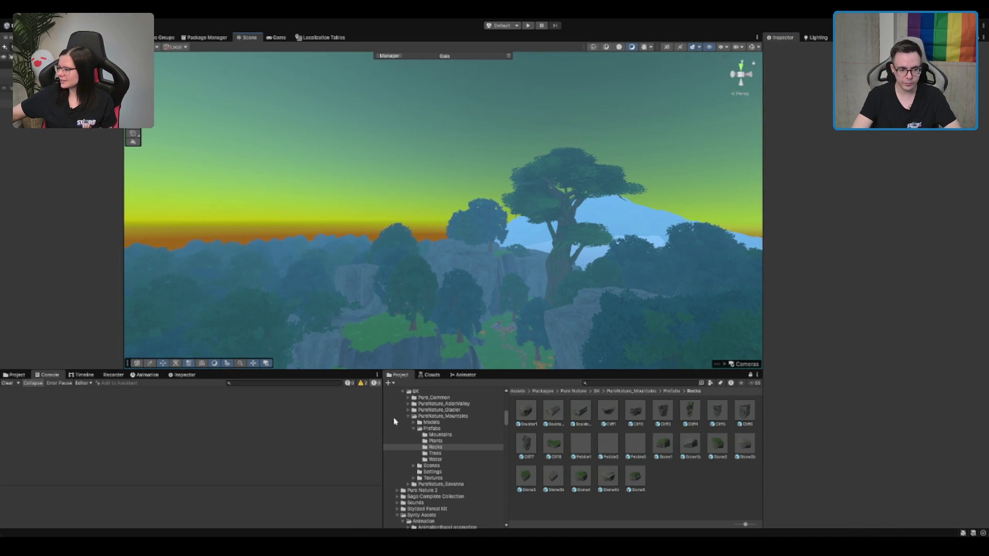
scroll(441, 522, down, 5)
Open the Forest > NeedRework > 02_Forest_MageTower folder and start renaming TerrainScene to 'Forest'.
click(437, 446)
key(Left)
key(Down)
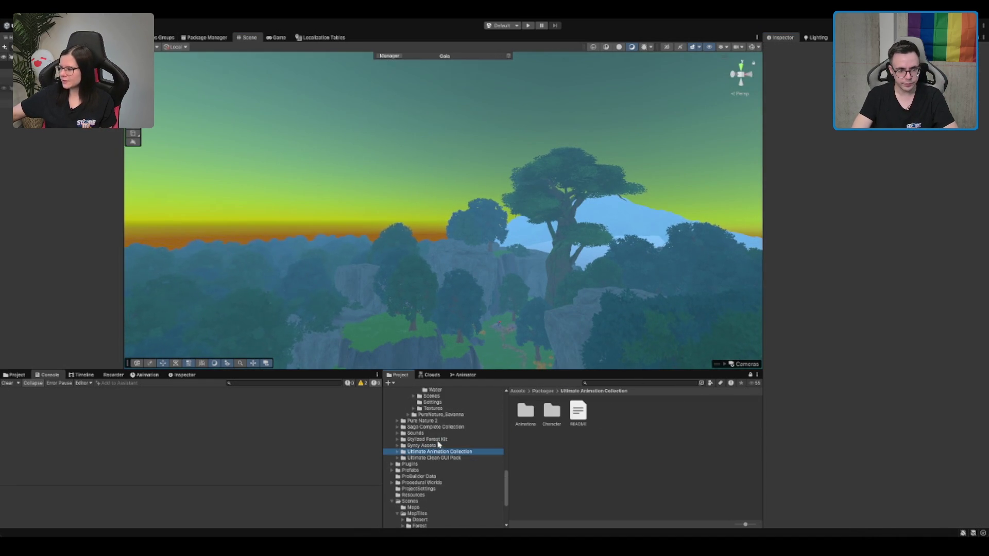
click(419, 483)
key(Down)
key(Down)
key(Down)
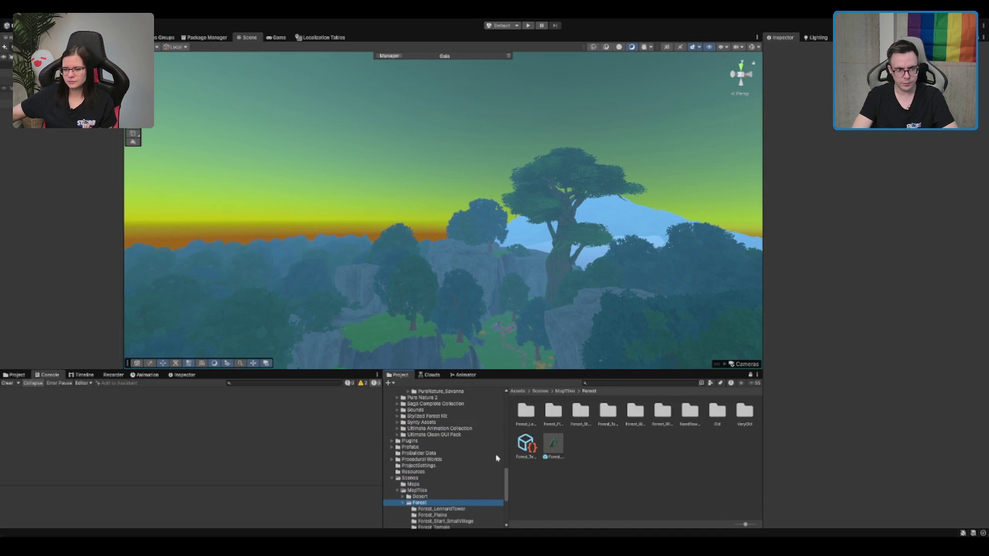
click(404, 503)
double_click(445, 479)
key(Down)
key(Down)
click(552, 420)
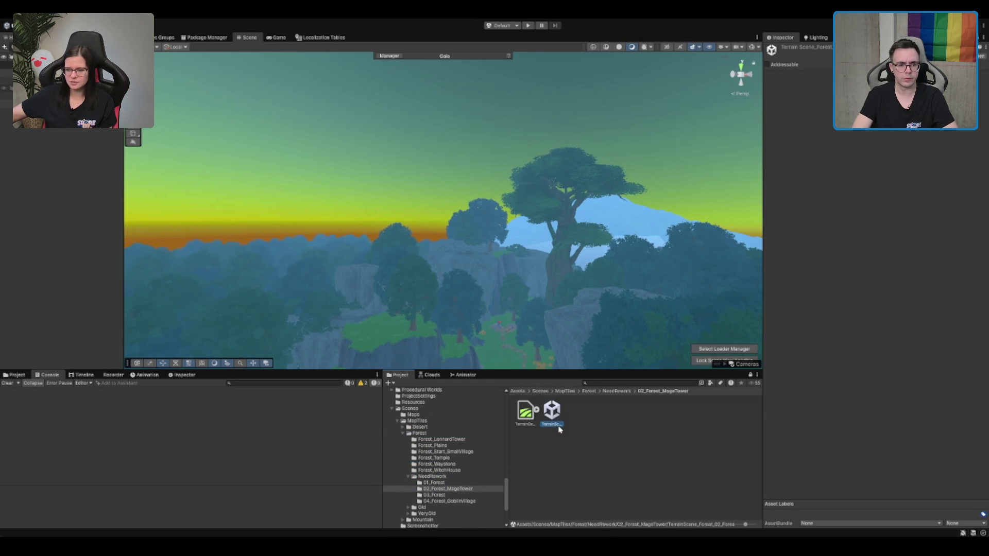
click(552, 424)
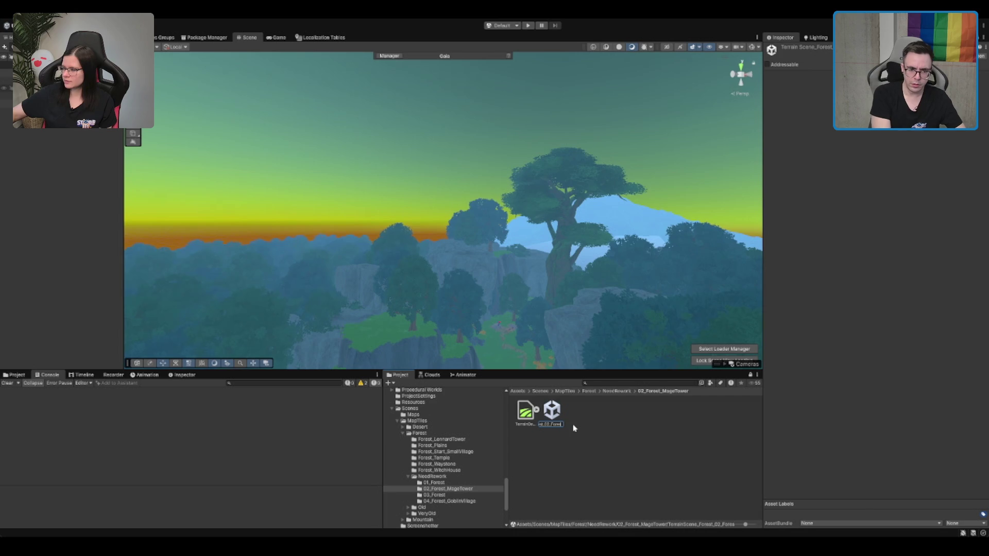
text(Forest)
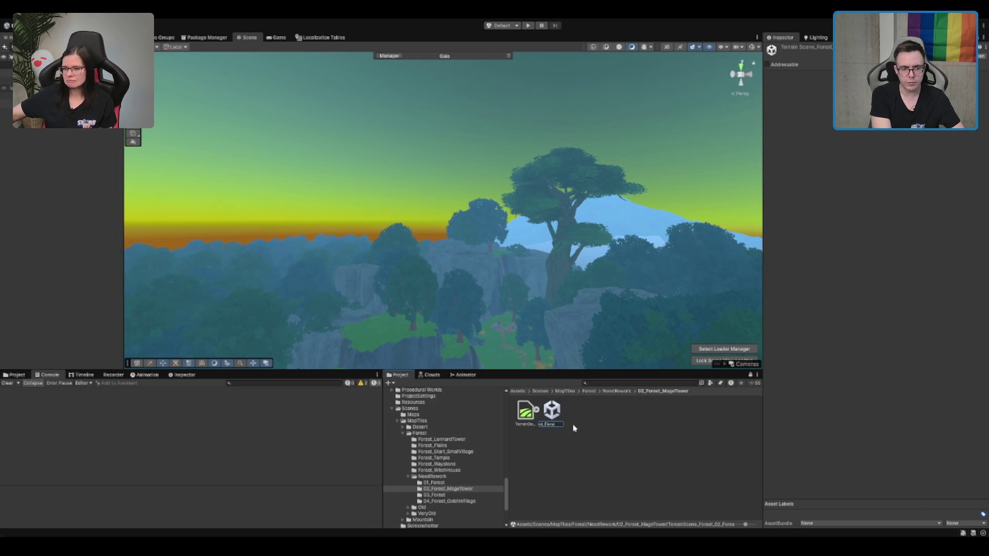
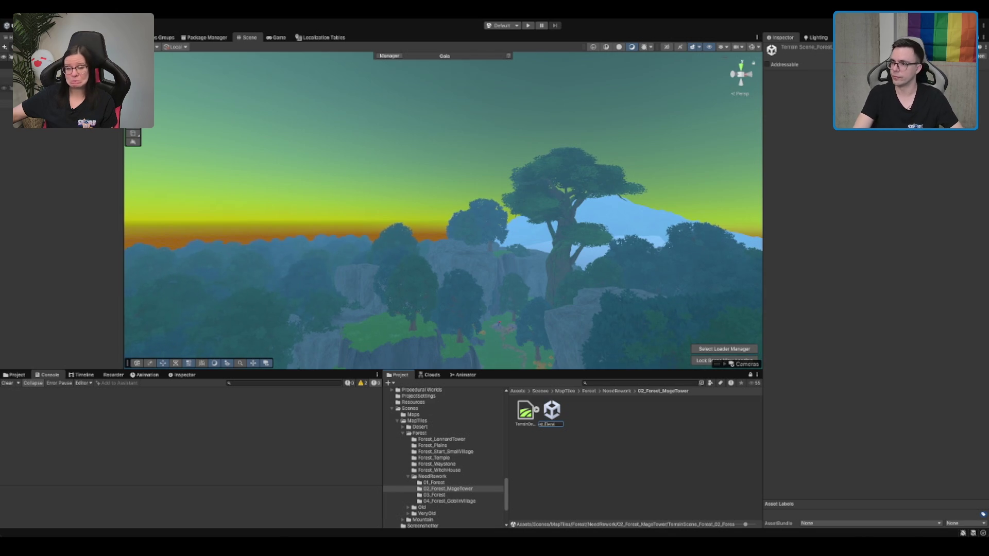
Rename the TerrainScene asset to its Forest_ElenaClearing name.
key(Return)
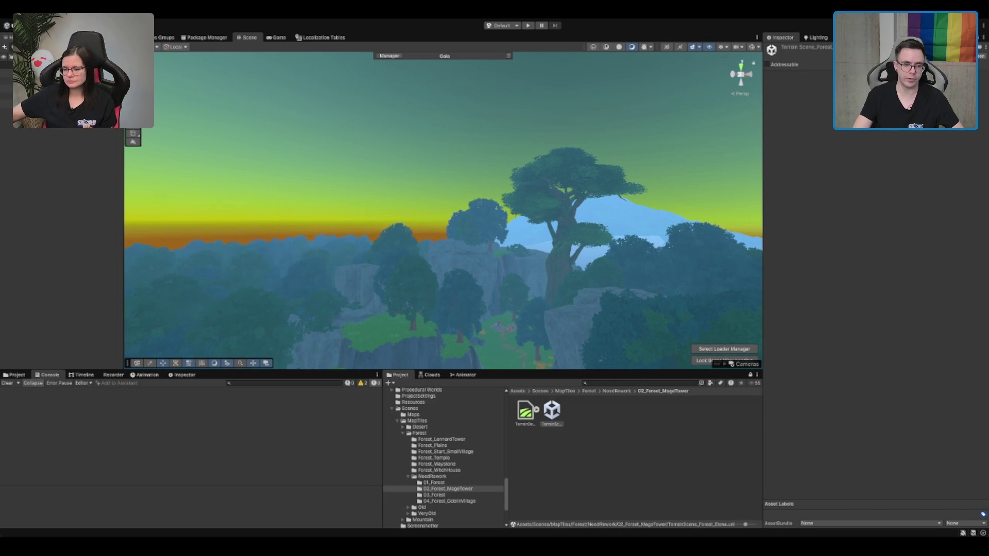
click(552, 414)
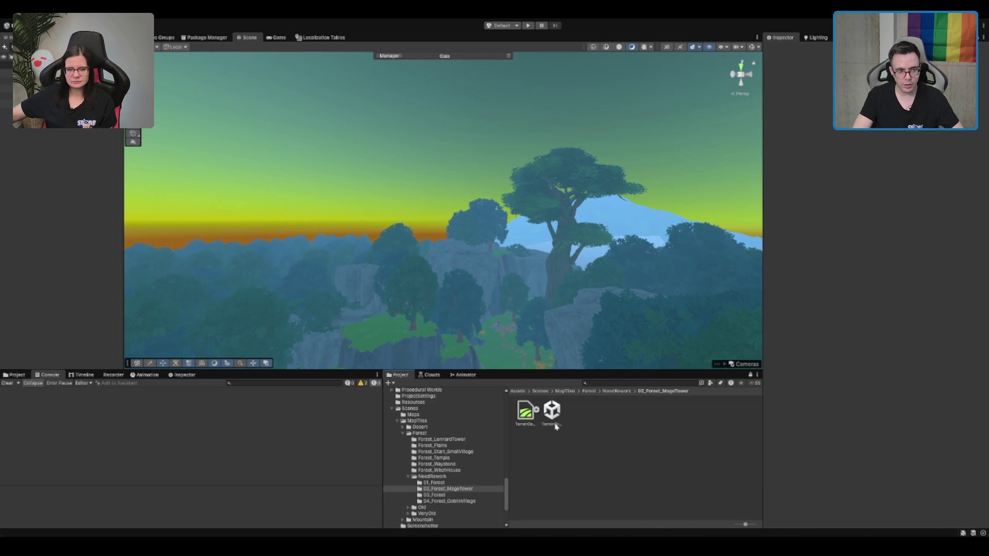
click(558, 425)
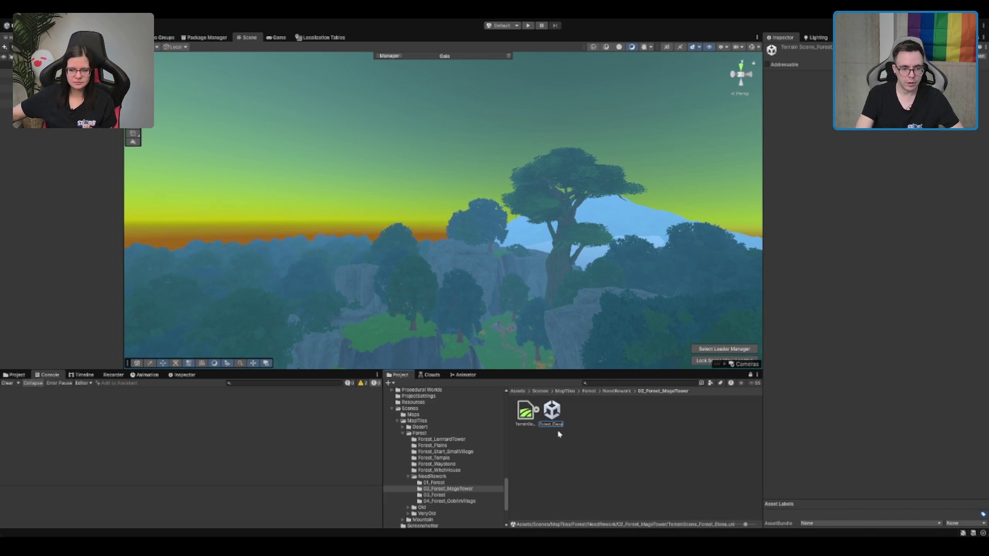
key(BackSpace)
key(BackSpace)
key(BackSpace)
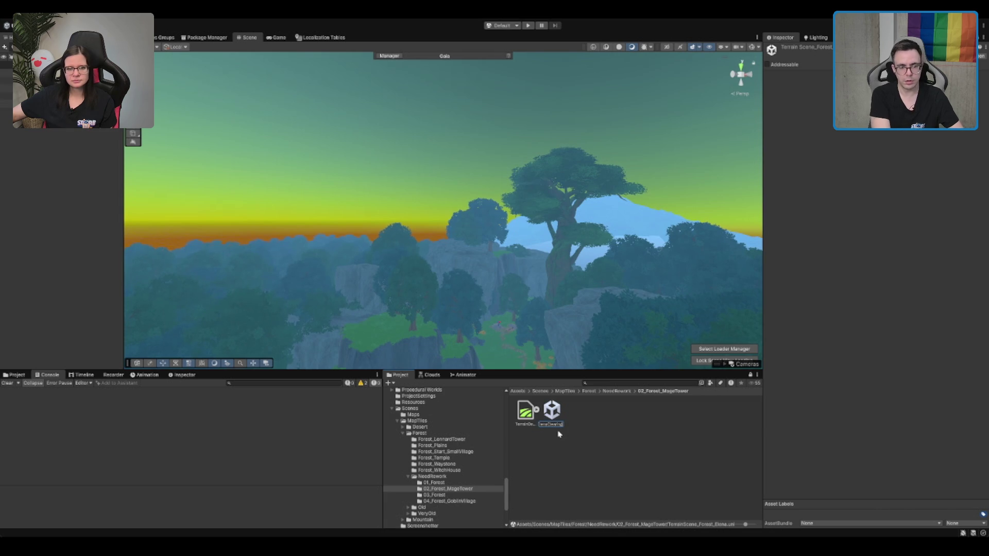
key(Return)
Rename the TerrainData asset to its Forest_ElenaClearing name.
click(518, 424)
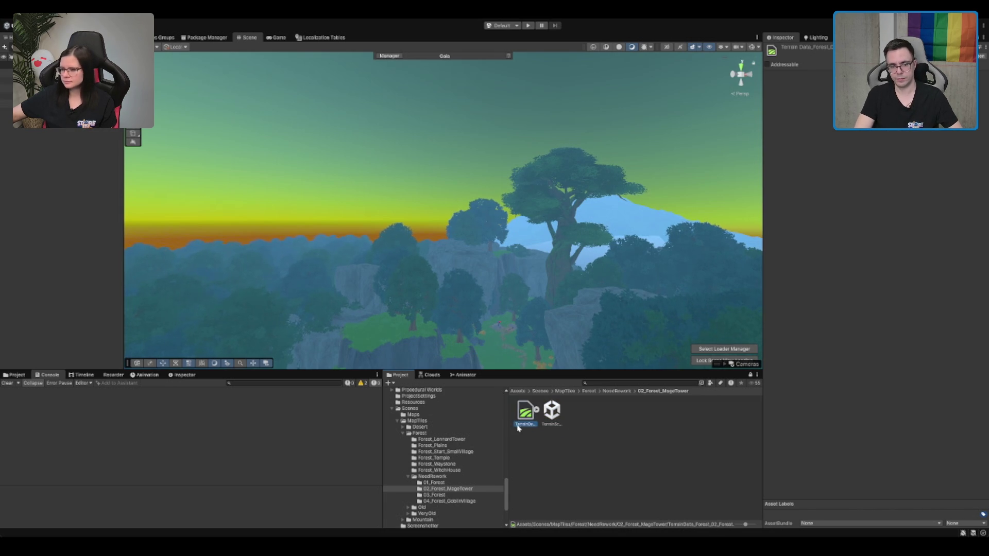
click(522, 425)
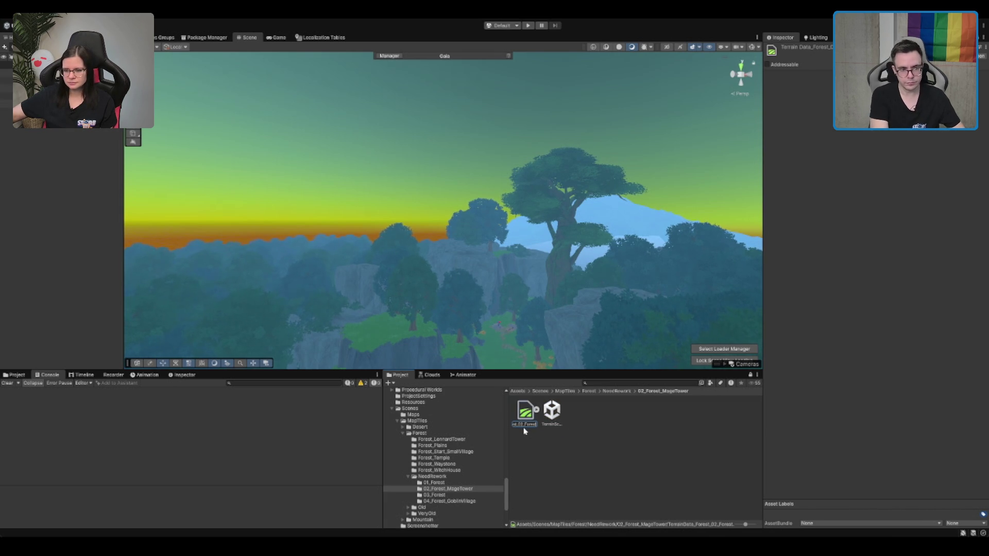
key(BackSpace)
key(BackSpace)
key(BackSpace)
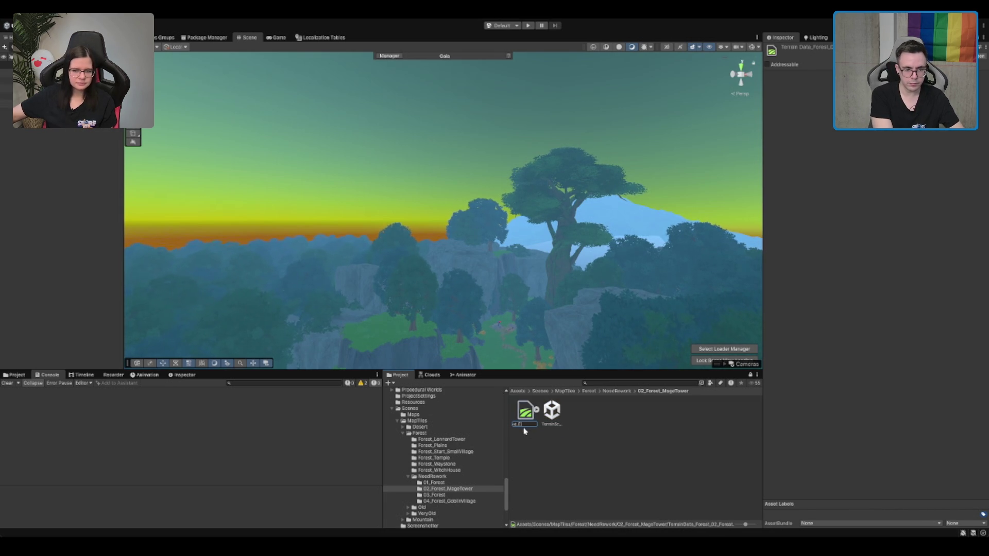
key(Return)
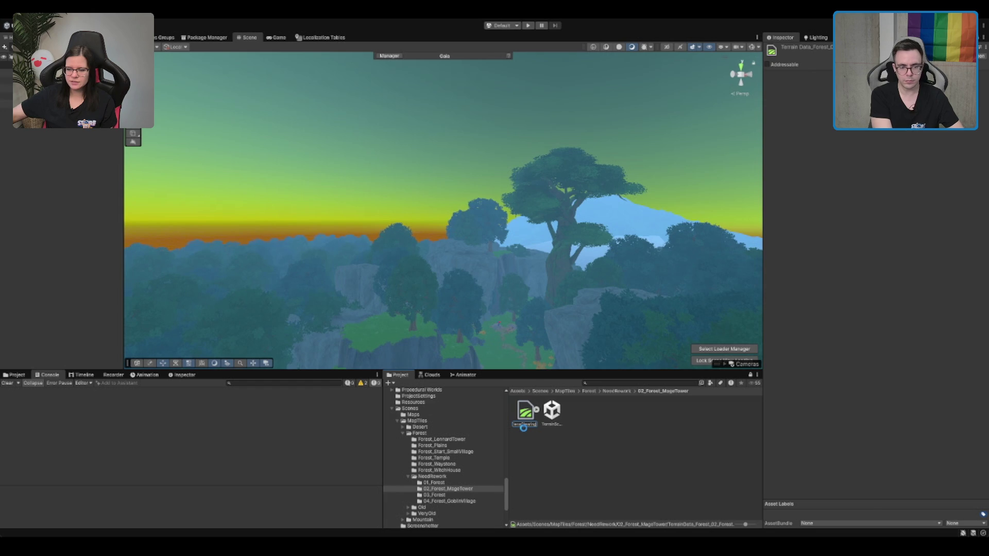
Paste the terrain scene's name into the 02_Forest_MageTower folder's name.
click(552, 426)
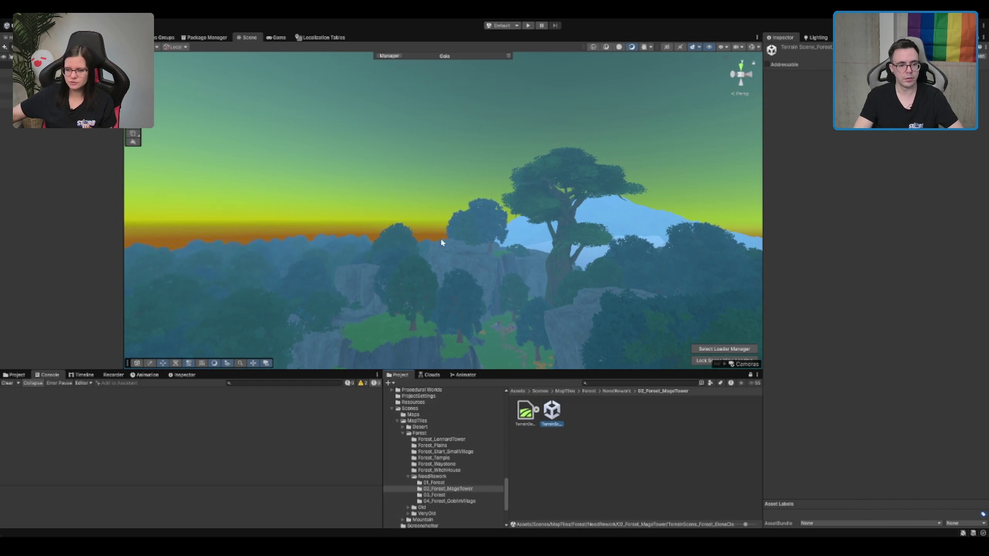
click(467, 491)
key(F2)
text(TerrainScene_Forest_ElenaClearing)
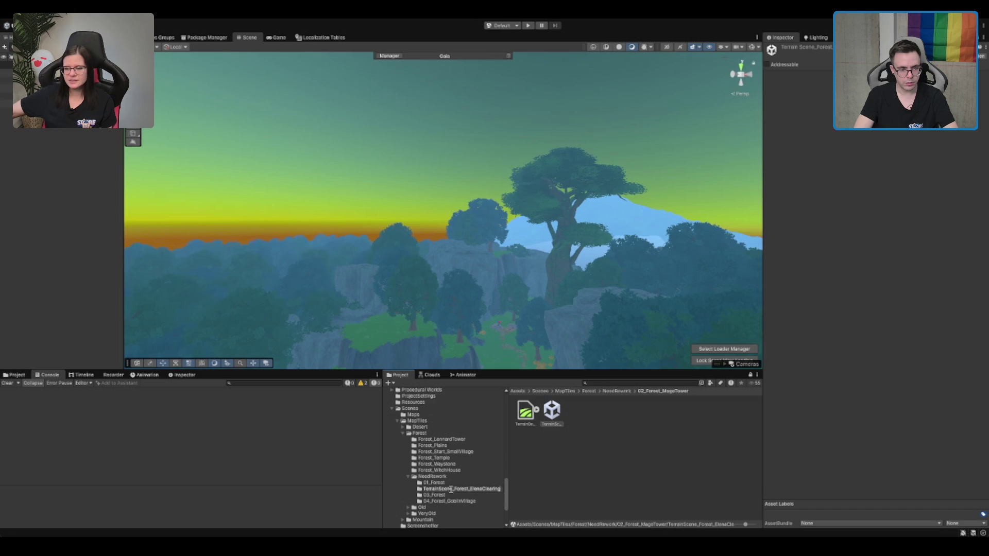
Delete the TerrainScene_ prefix so the folder reads Forest_ElenaClearing.
click(452, 491)
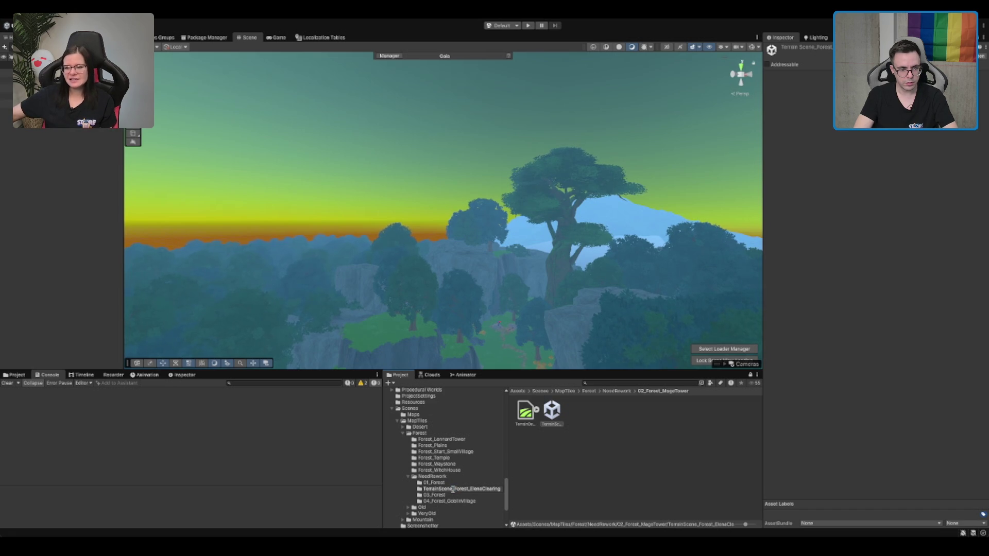
key(shift+Home)
key(BackSpace)
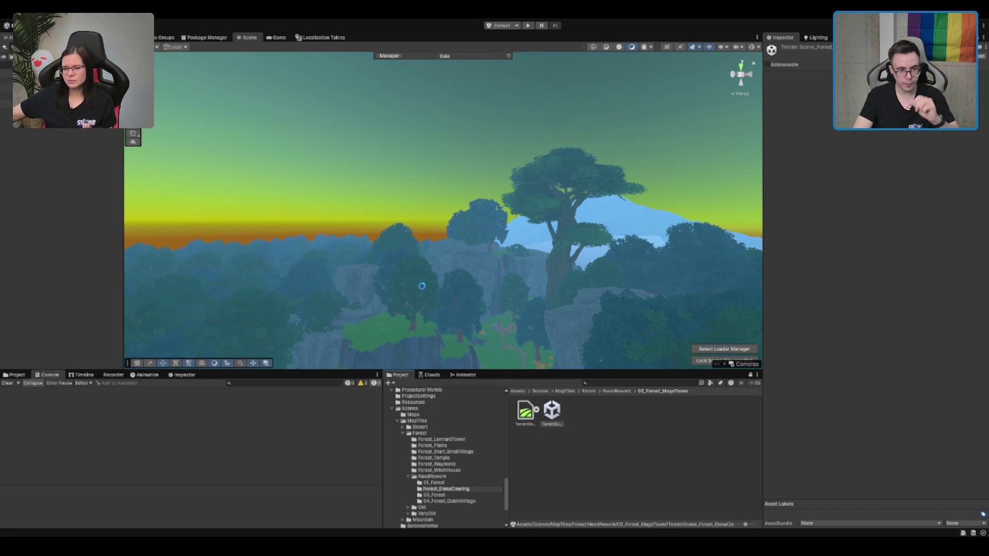
key(Return)
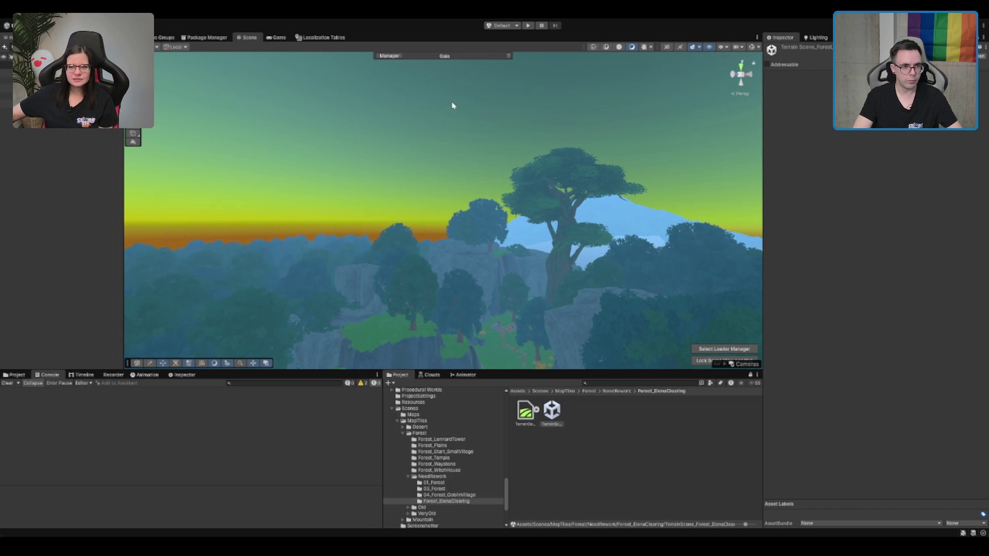
scroll(451, 147, up, 3)
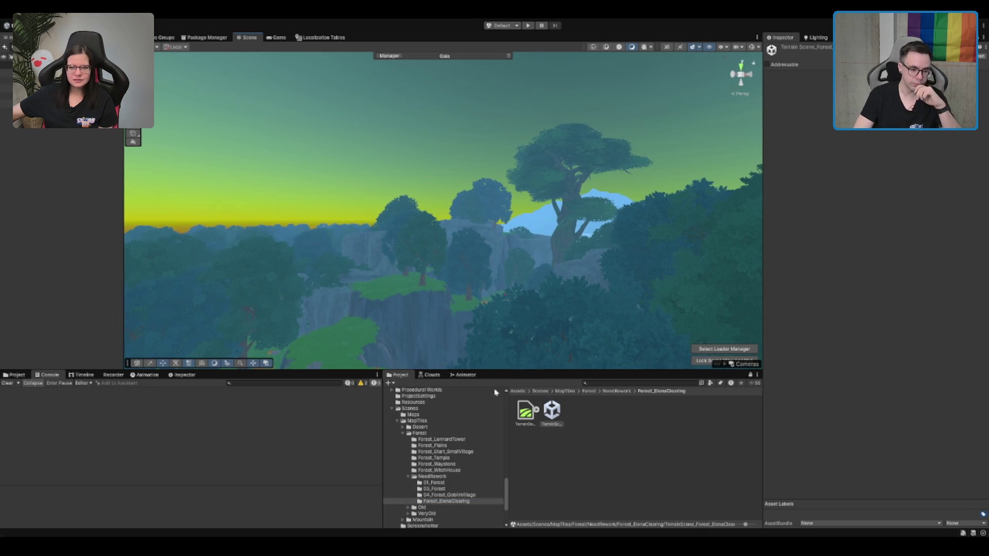
Browse the Project tree to the ScriptableObjects/Biomes/Forest/Tiles folder.
click(515, 450)
click(420, 427)
click(413, 415)
click(410, 408)
key(Down)
key(Right)
key(Down)
key(Down)
key(Right)
key(Down)
key(Down)
key(Right)
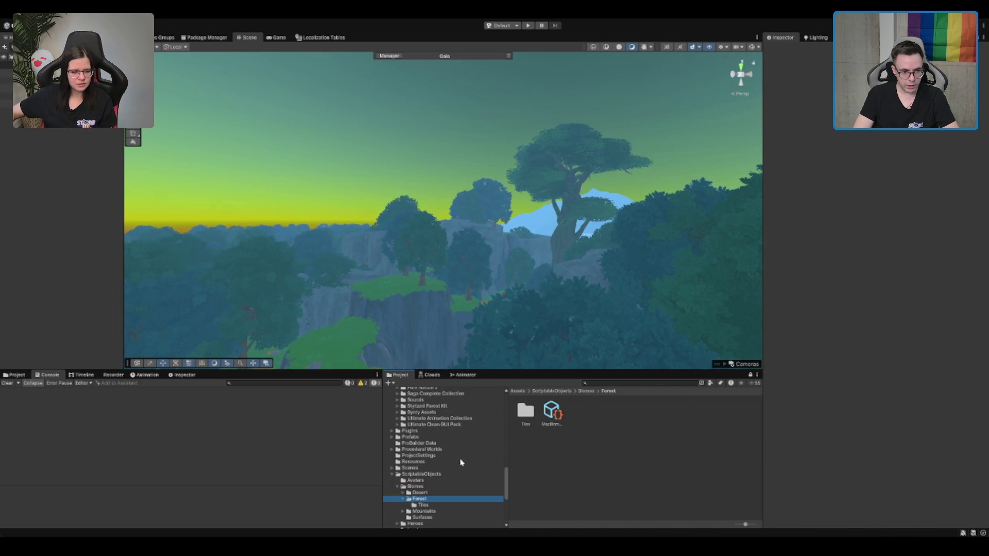
key(Down)
click(609, 444)
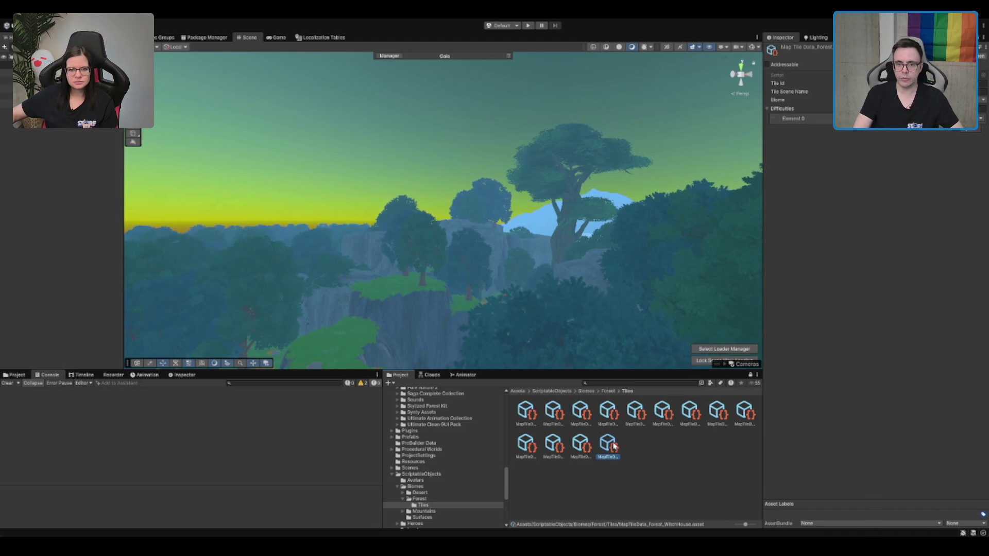
Duplicate the MapTileData_Forest_WitchHouse asset with Ctrl+D.
key(Left)
key(Left)
key(Left)
key(Left)
key(Left)
key(Left)
key(Right)
key(Right)
key(Right)
key(Left)
key(Left)
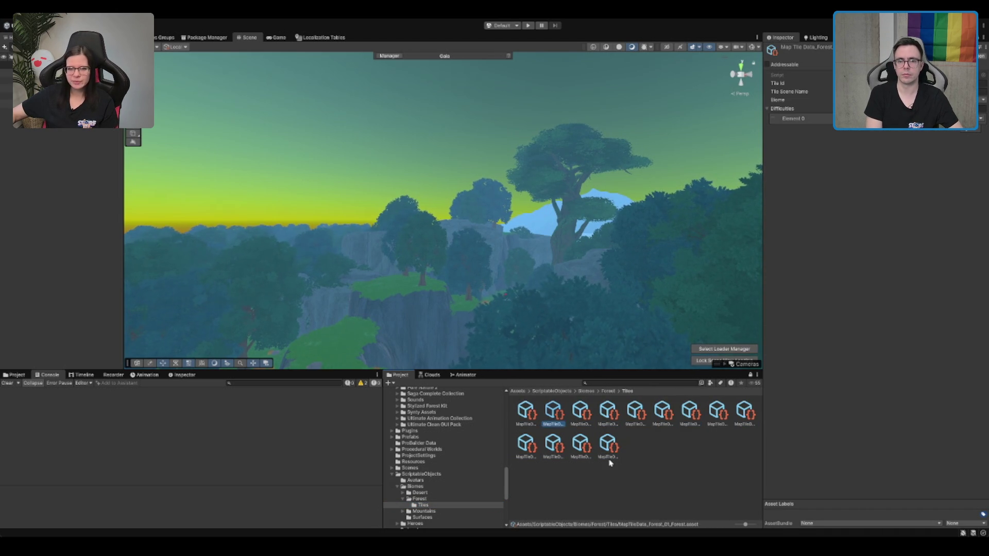
key(Down)
click(609, 453)
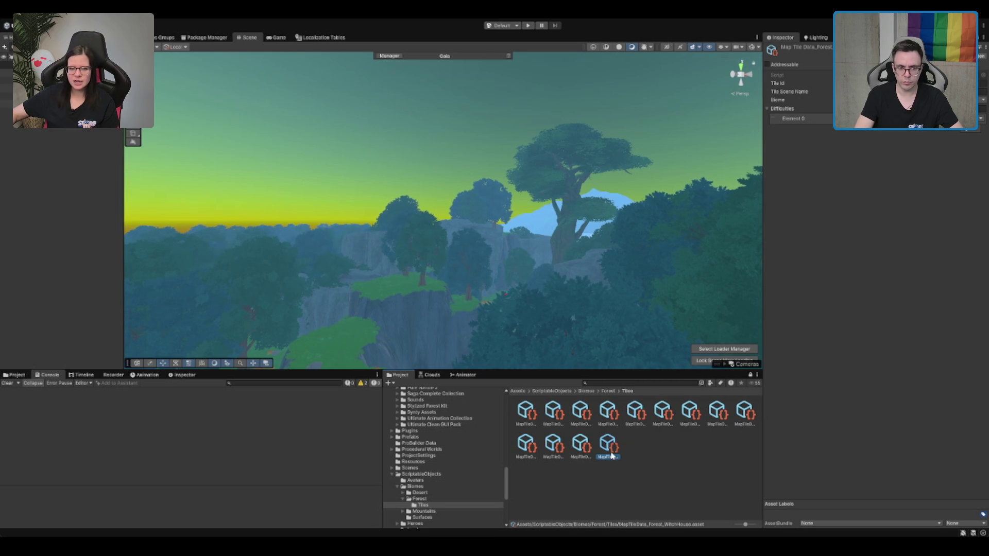
key(ctrl+d)
Check the copy's Tile Id and open MapTileData_Forest_WitchHouse1's Difficulties list.
click(982, 83)
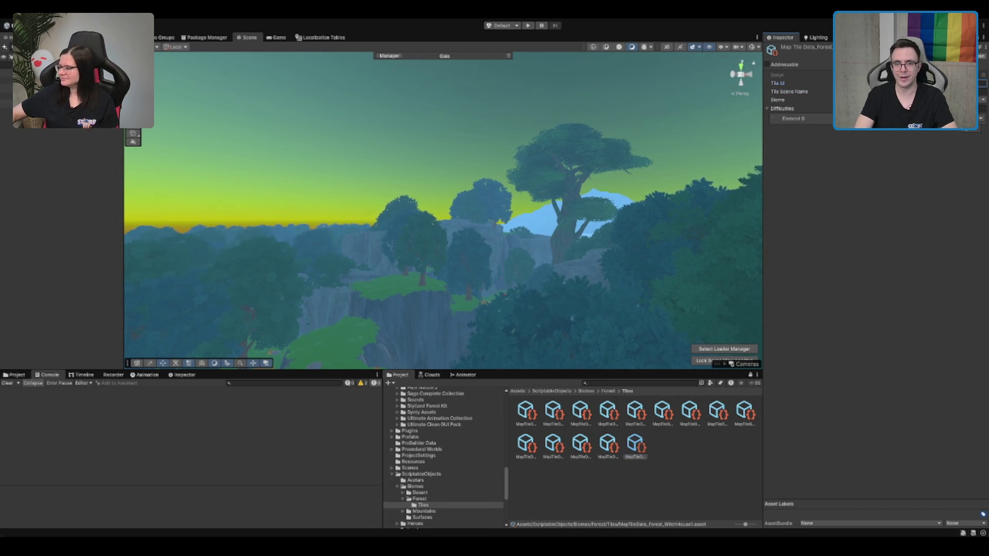
click(615, 457)
click(580, 444)
click(636, 444)
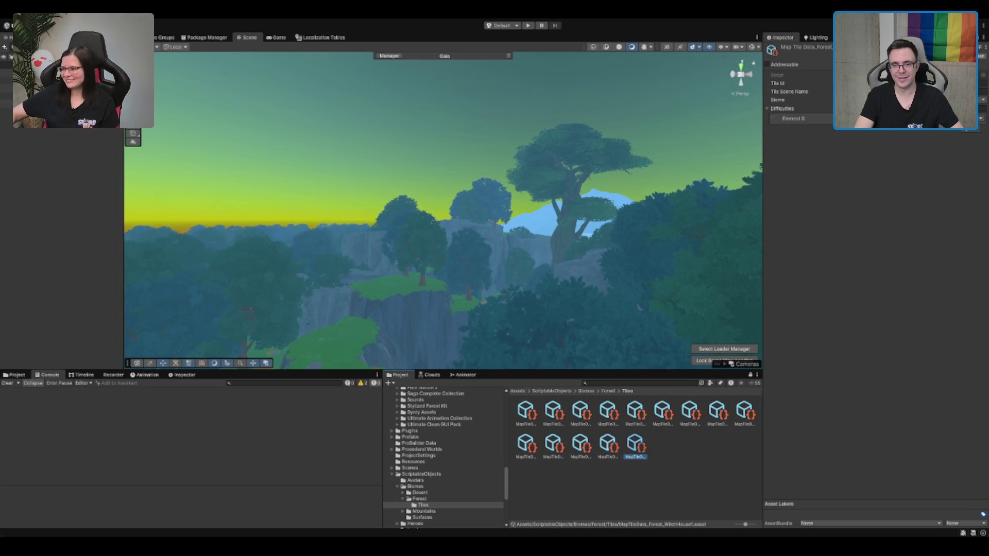
click(793, 118)
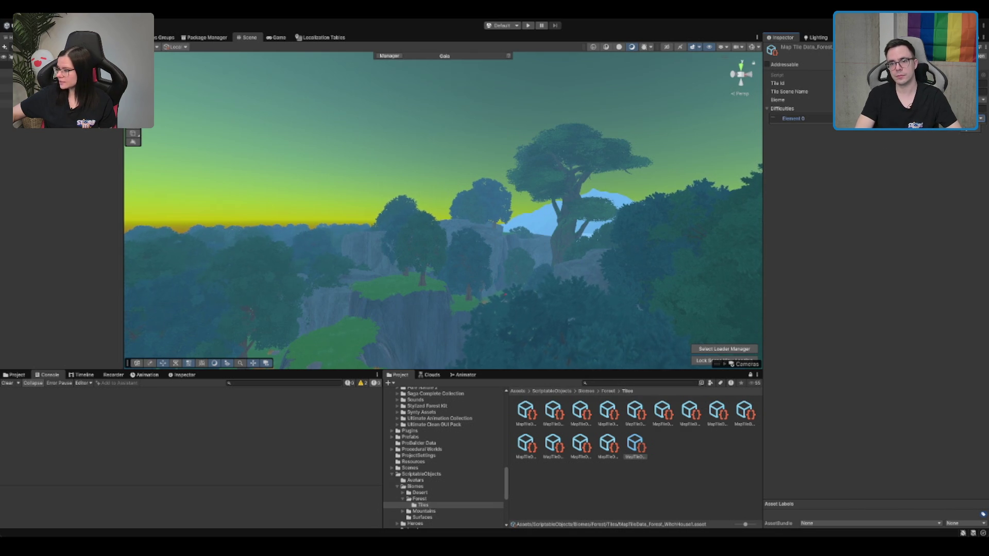
Add Element 1 to the WitchHouse1 tile's Difficulties list.
click(966, 128)
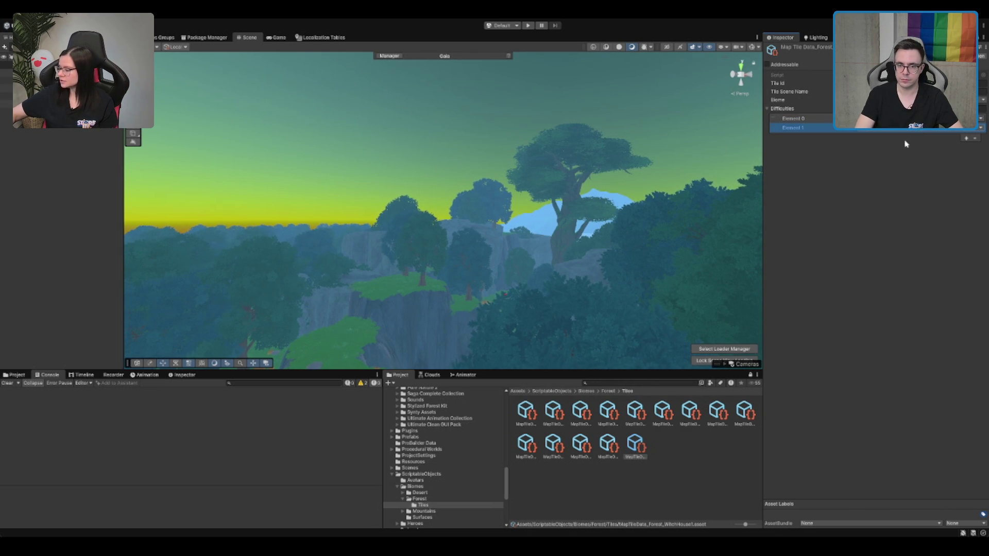
click(893, 180)
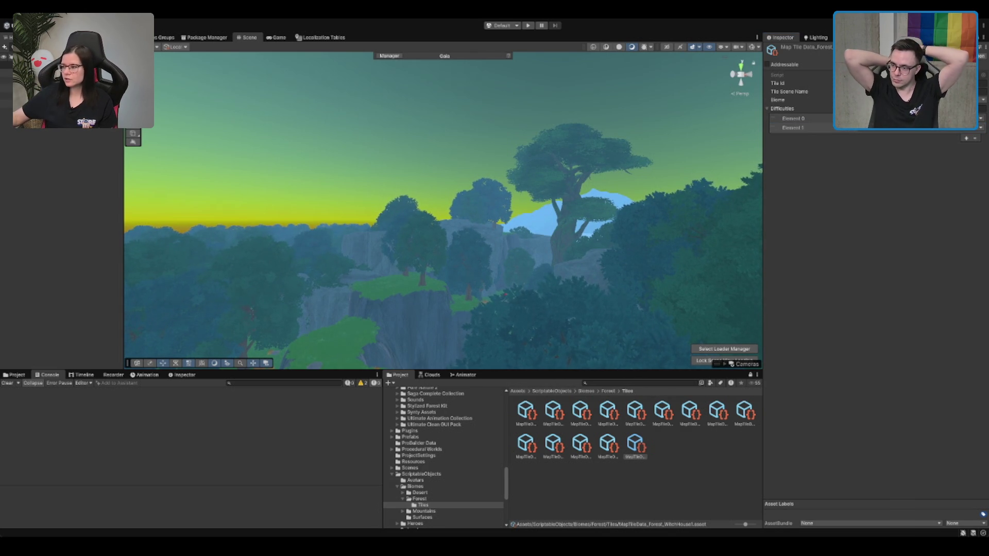
mouse_move(507, 180)
mouse_down()
mouse_move(552, 144)
mouse_move(526, 173)
mouse_up()
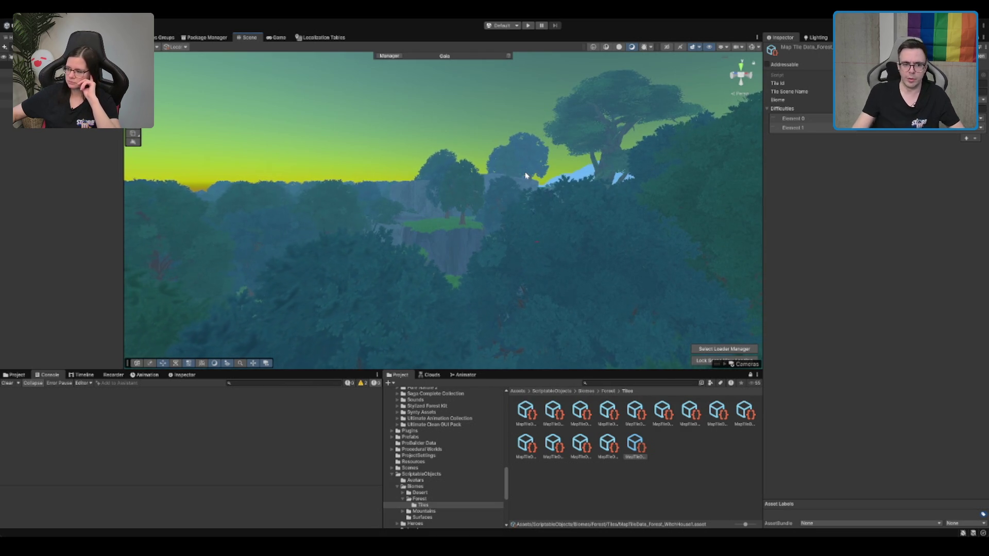
Zoom through the Scene view over the cliffs, canopy and floor, then pull back.
scroll(302, 239, up, 5)
scroll(448, 216, down, 5)
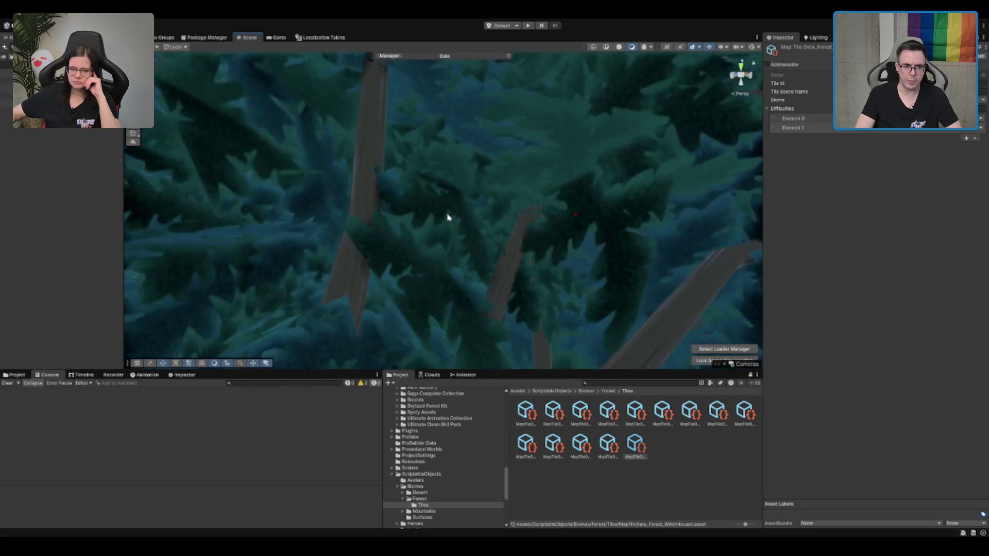
scroll(465, 203, down, 3)
scroll(465, 204, down, 5)
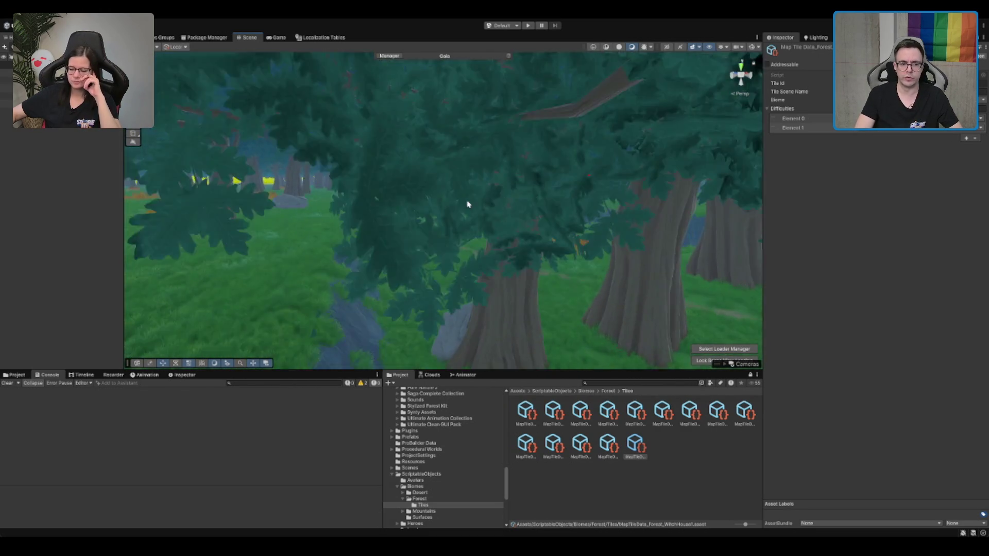
scroll(582, 223, up, 6)
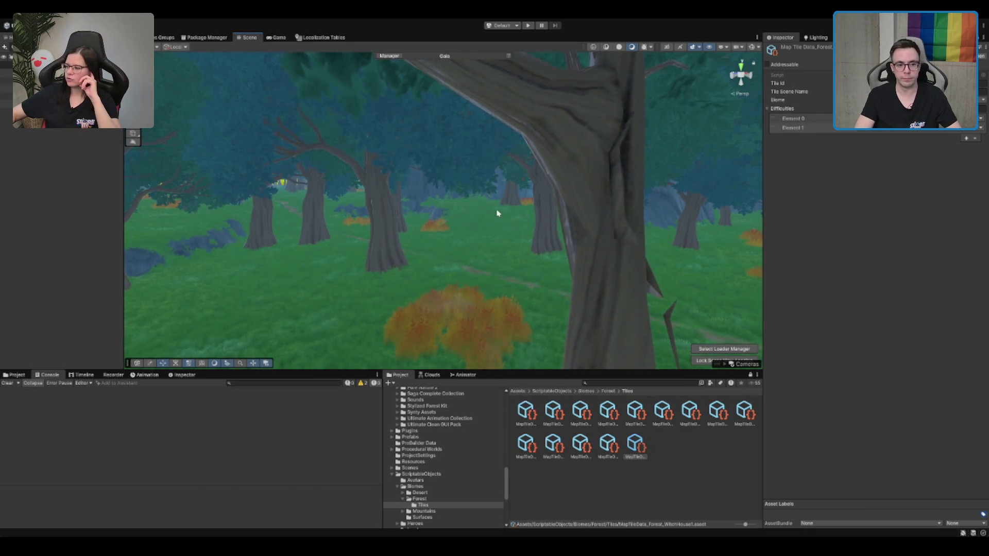
scroll(496, 213, down, 3)
scroll(515, 202, down, 5)
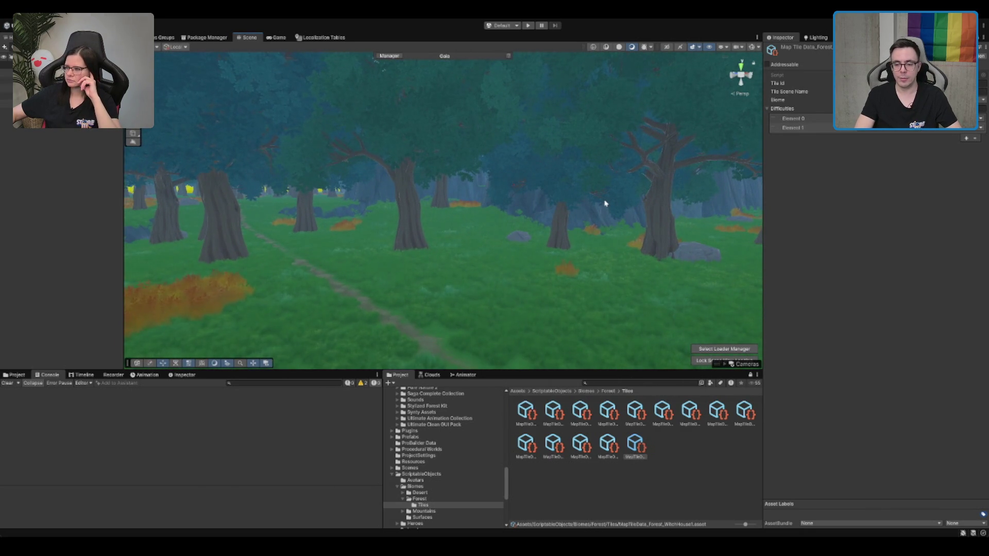
scroll(500, 206, up, 10)
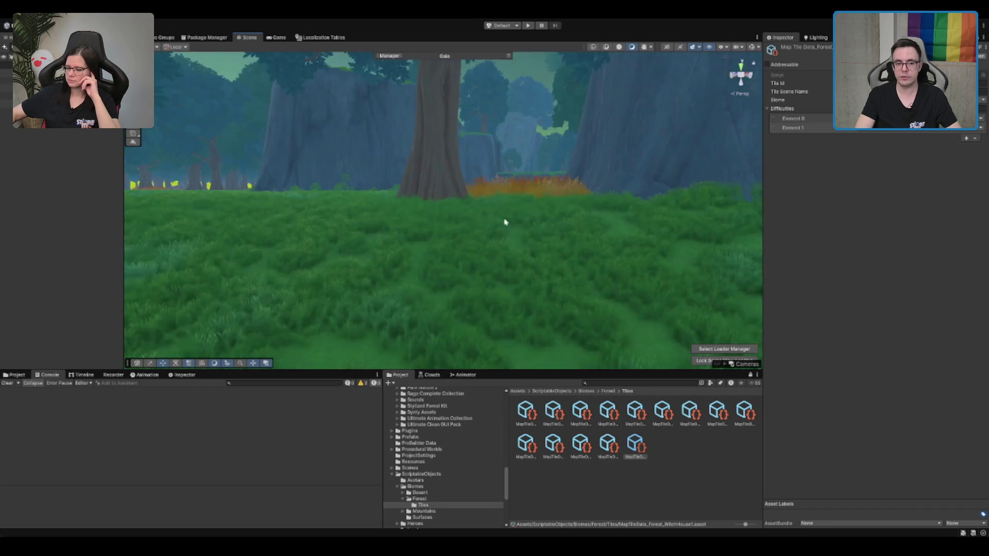
scroll(536, 200, down, 8)
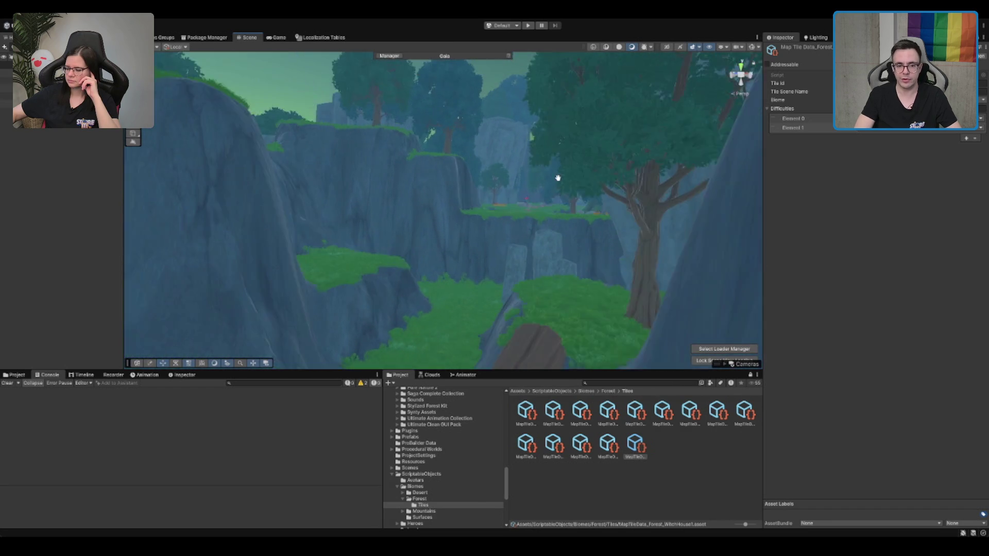
scroll(552, 189, up, 10)
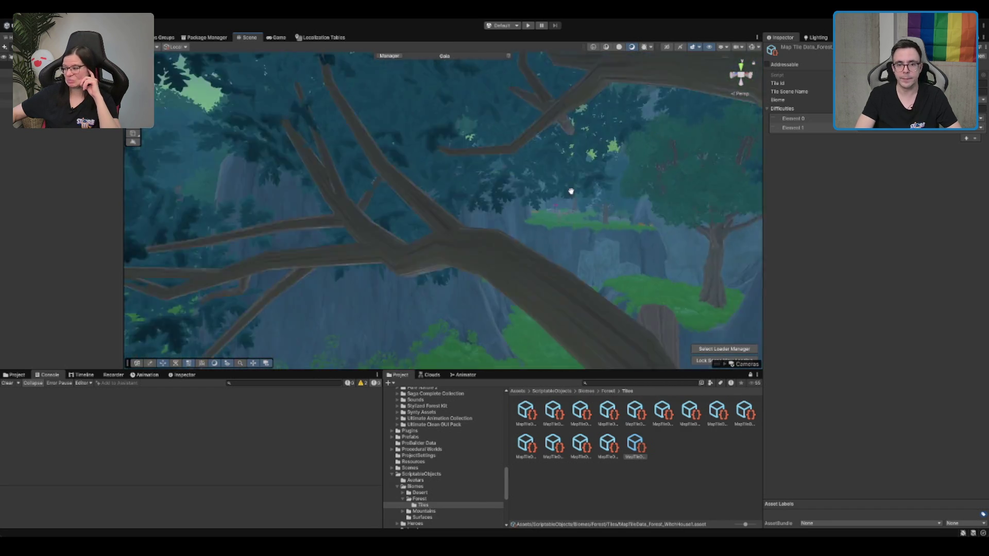
scroll(481, 208, up, 10)
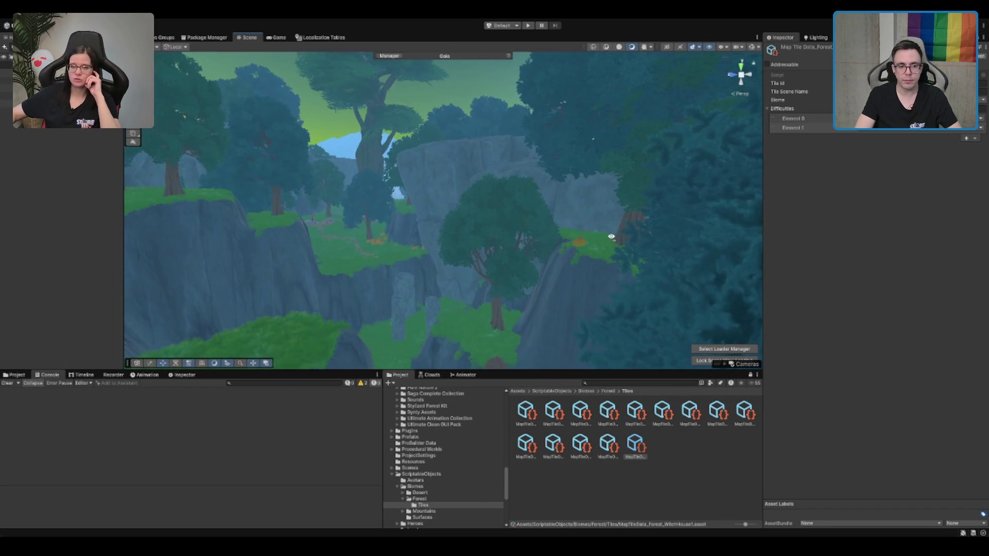
scroll(559, 236, up, 10)
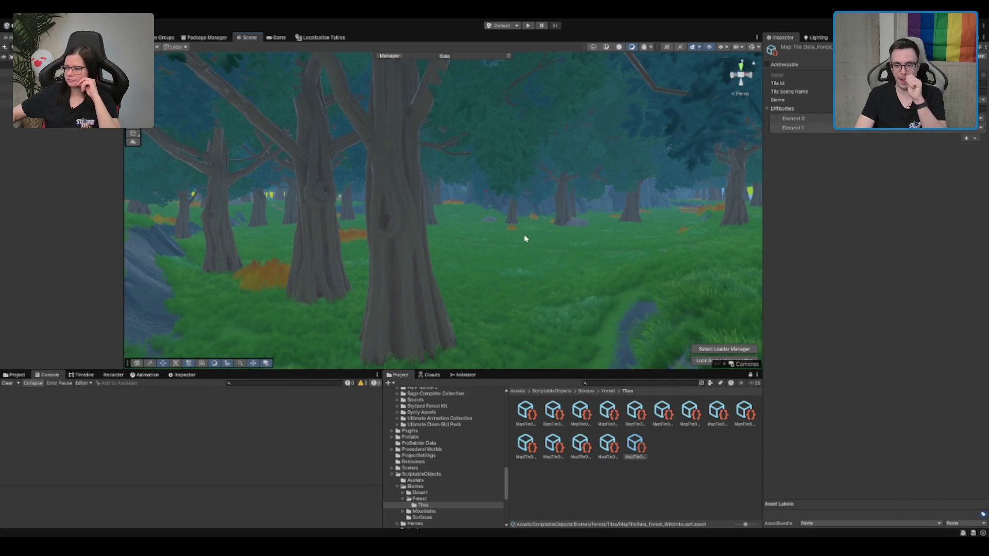
scroll(538, 191, down, 10)
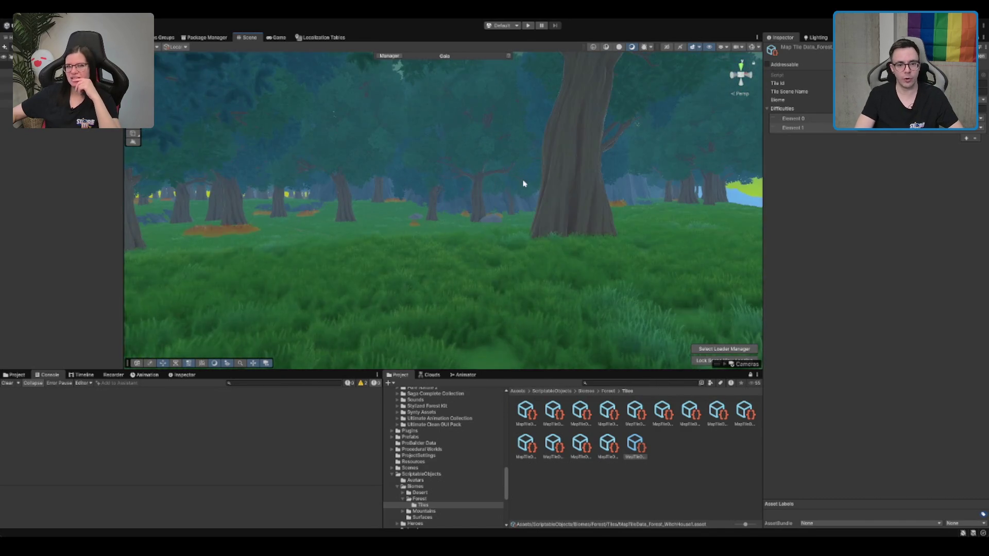
scroll(535, 207, up, 2)
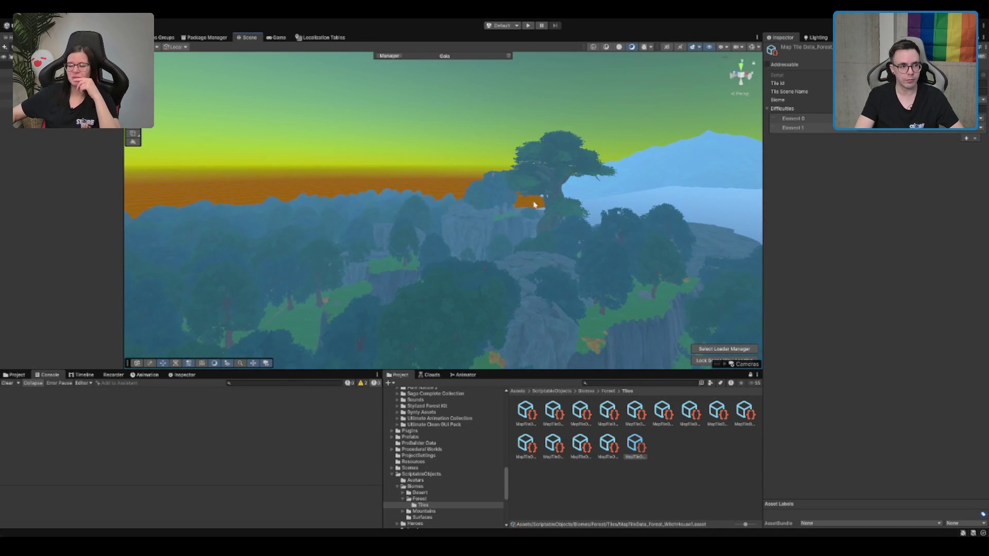
click(644, 456)
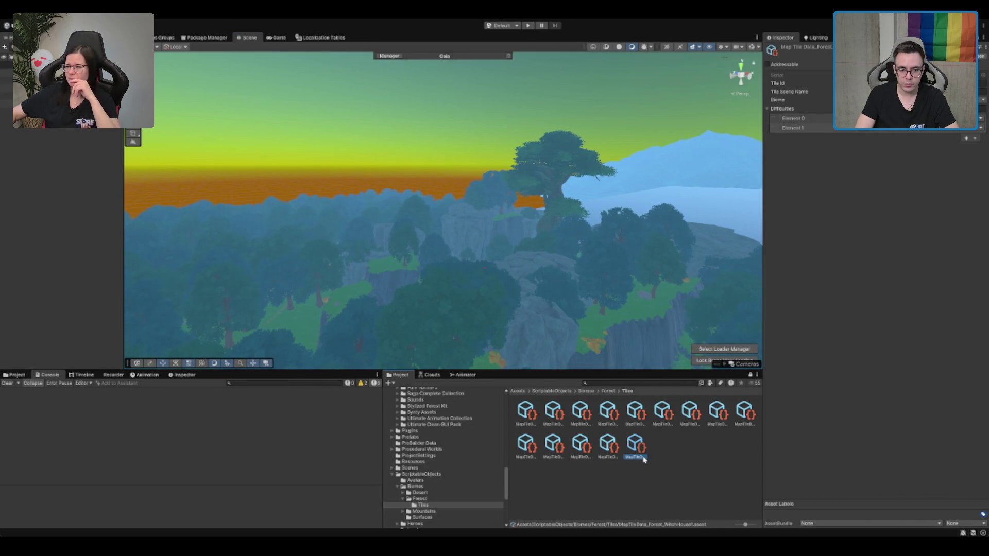
Rename the WitchHouse1 copy to MapTileData_Forest_ElenaClearing.
key(Left)
key(Left)
key(Left)
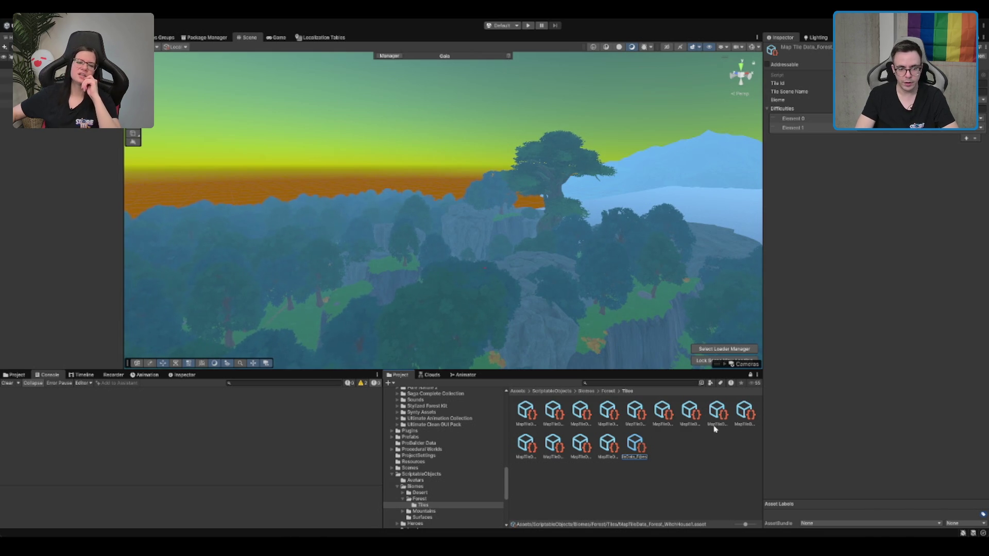
key(End)
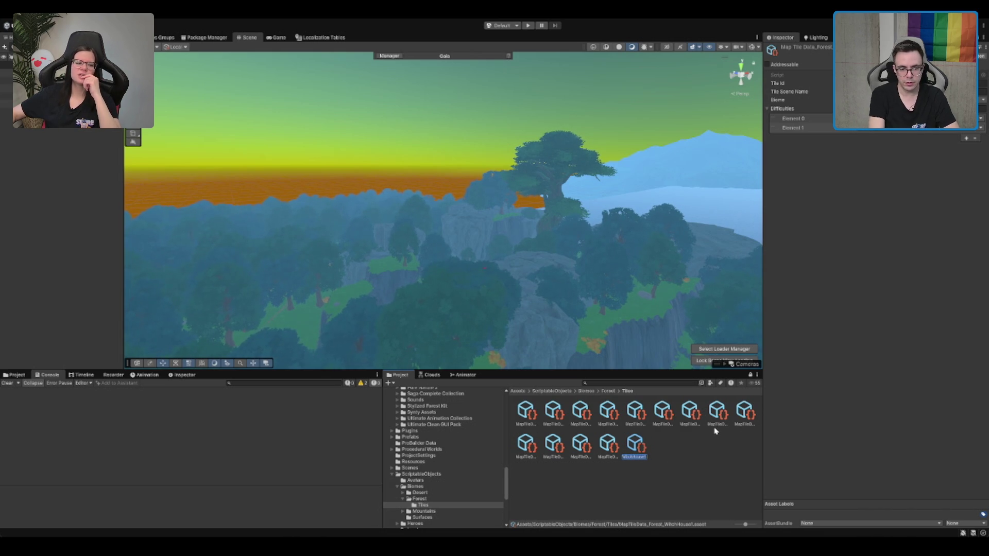
key(BackSpace)
text(Clearing)
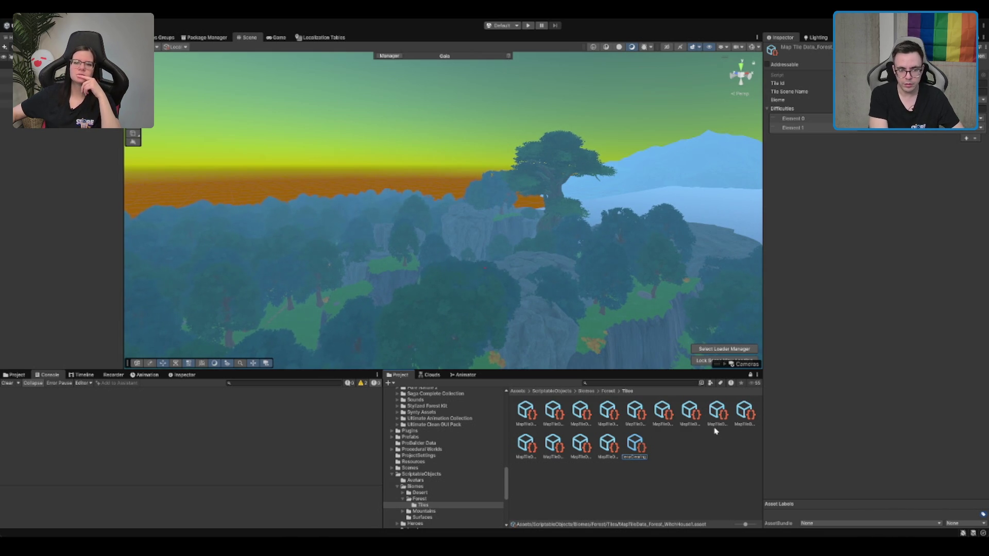
text(1)
key(Home)
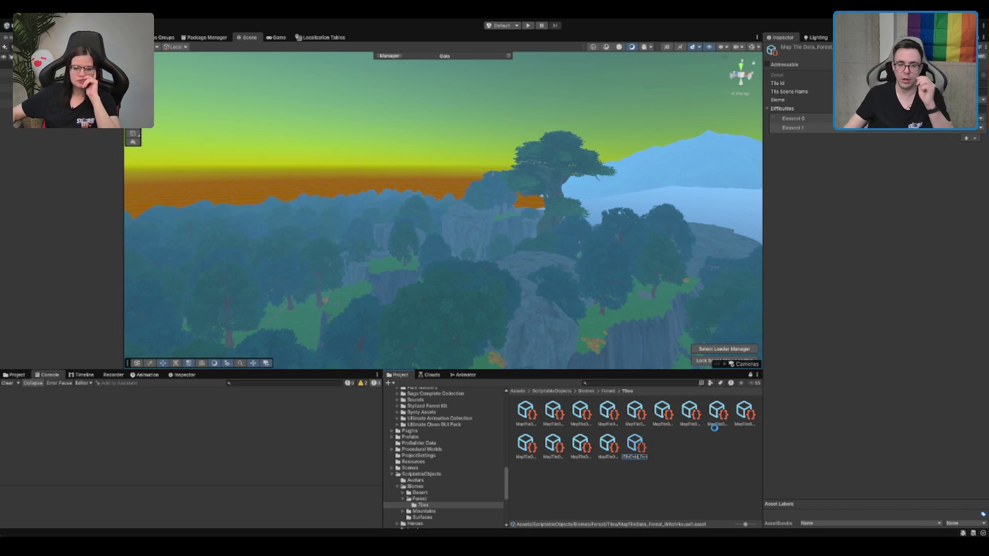
key(Return)
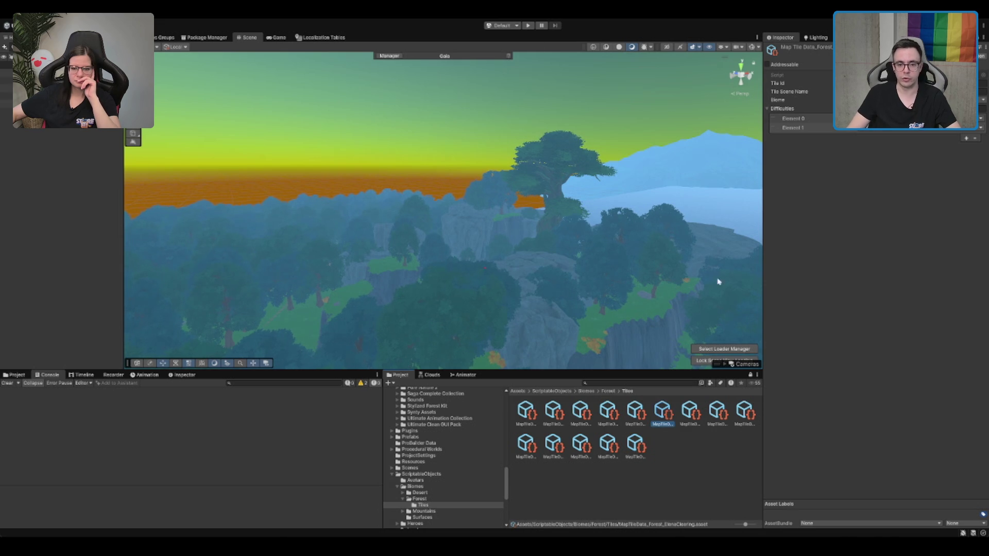
Zoom across the tile's forest floor and paths, then go to the Forest biome folder.
scroll(610, 227, up, 3)
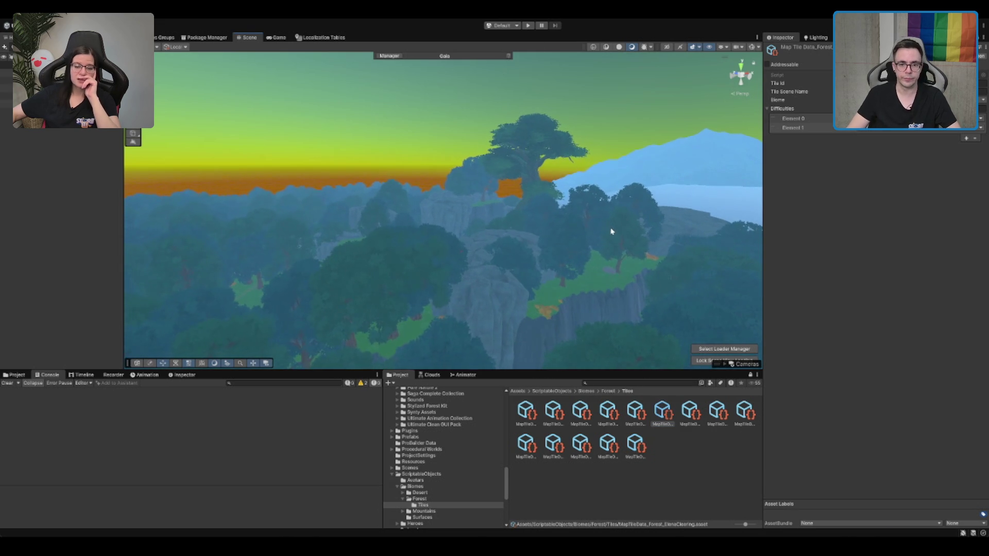
scroll(612, 232, up, 5)
scroll(617, 213, up, 5)
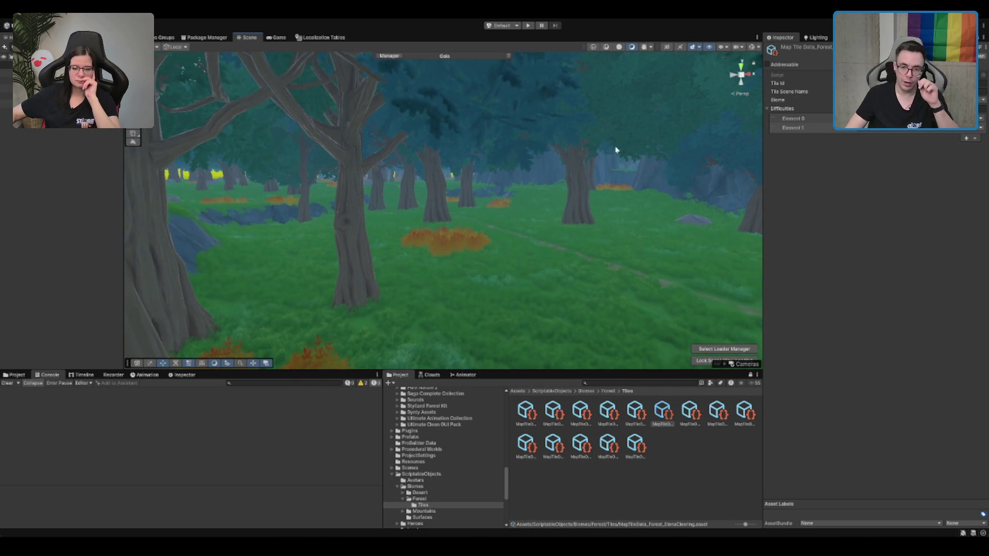
scroll(599, 159, up, 5)
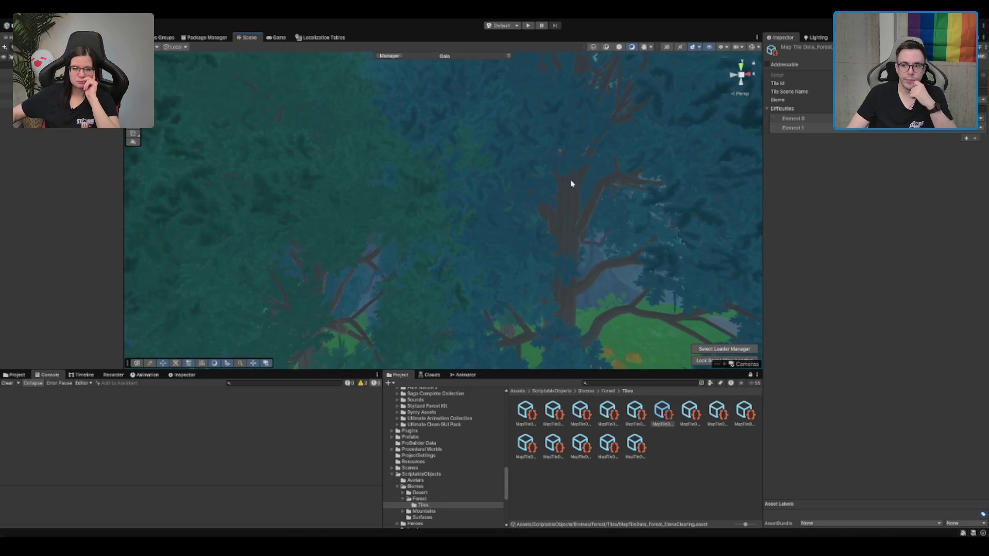
scroll(629, 181, up, 5)
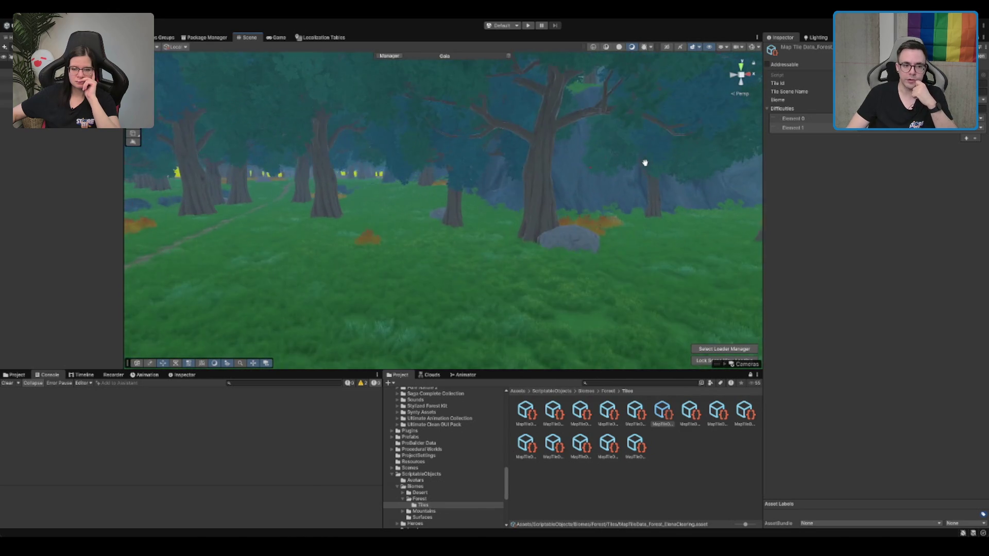
scroll(645, 163, up, 5)
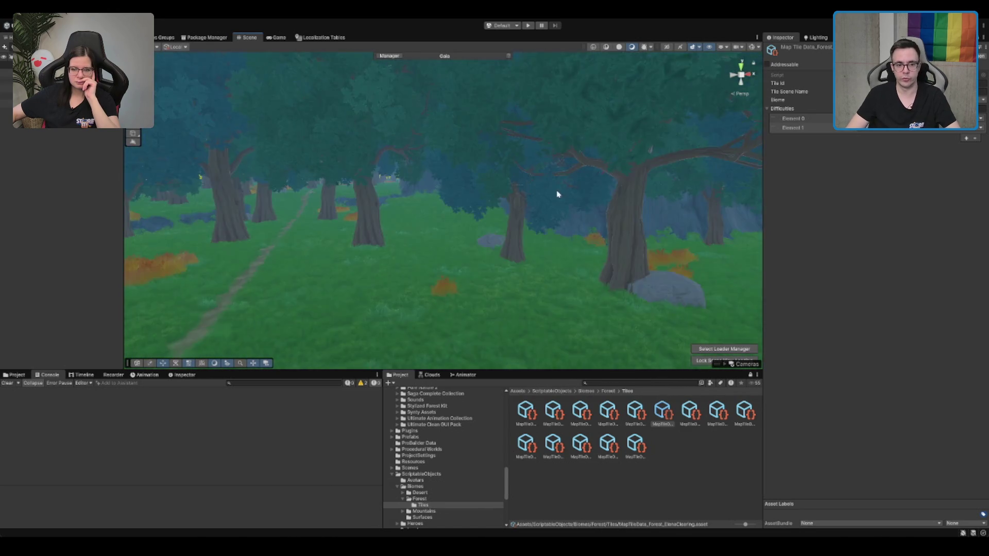
scroll(559, 194, up, 5)
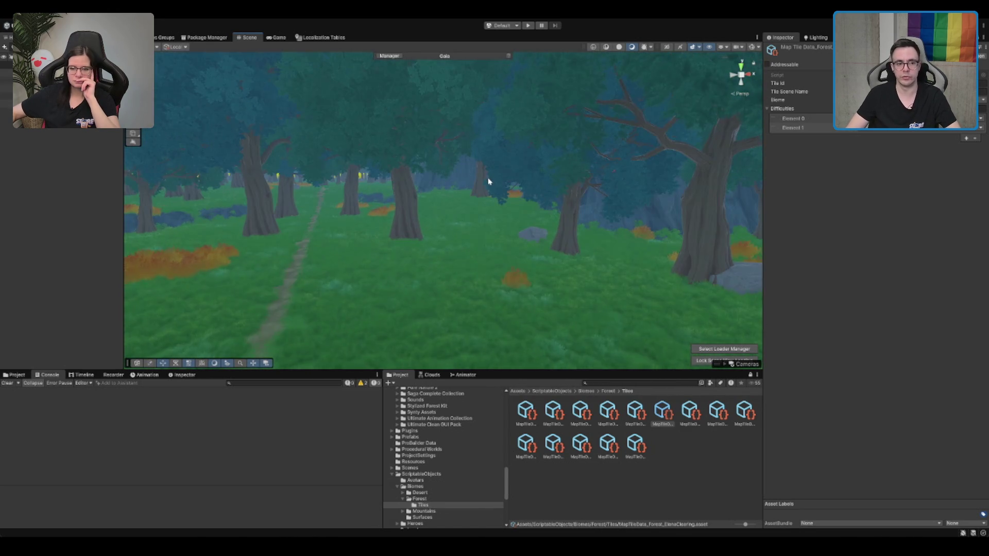
scroll(492, 180, up, 2)
drag(507, 180, 498, 189)
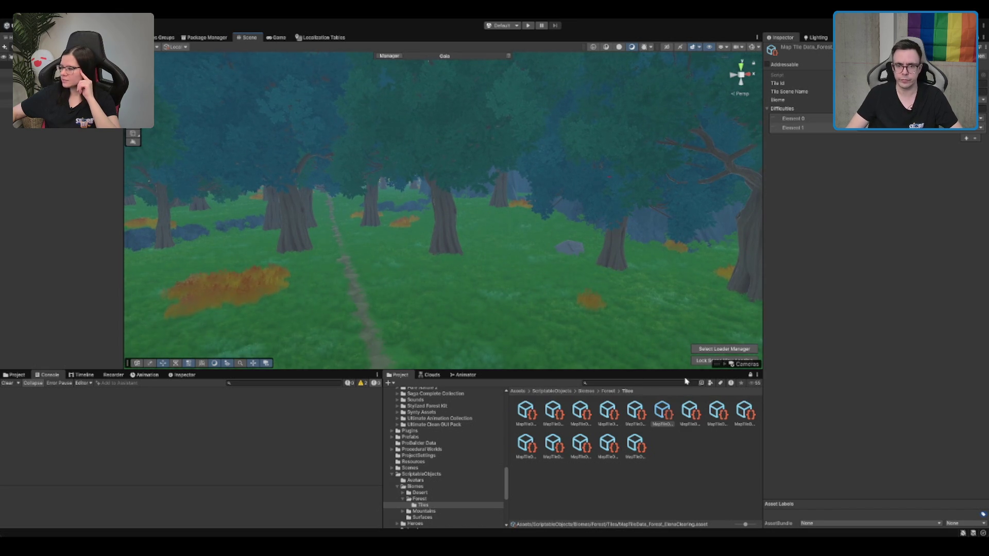
click(430, 499)
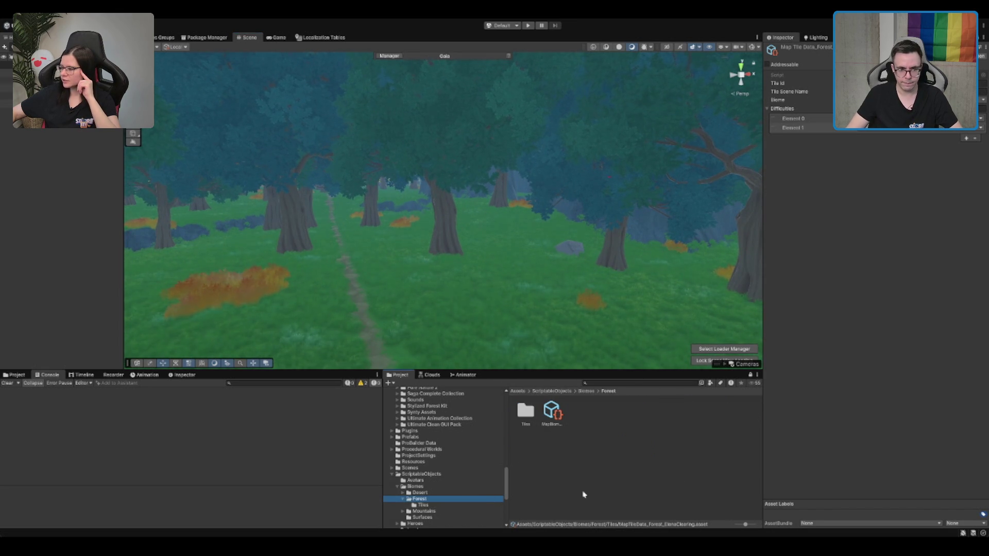
Add ElenaClearing to MapBiomeData_Forest's Biome Tiles and move it after LennardTower.
click(562, 413)
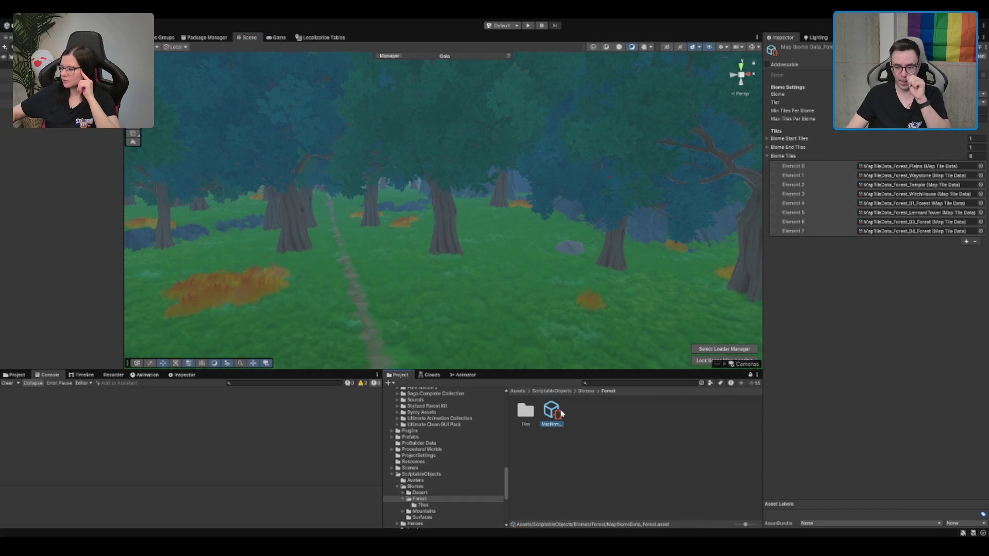
click(967, 241)
click(980, 242)
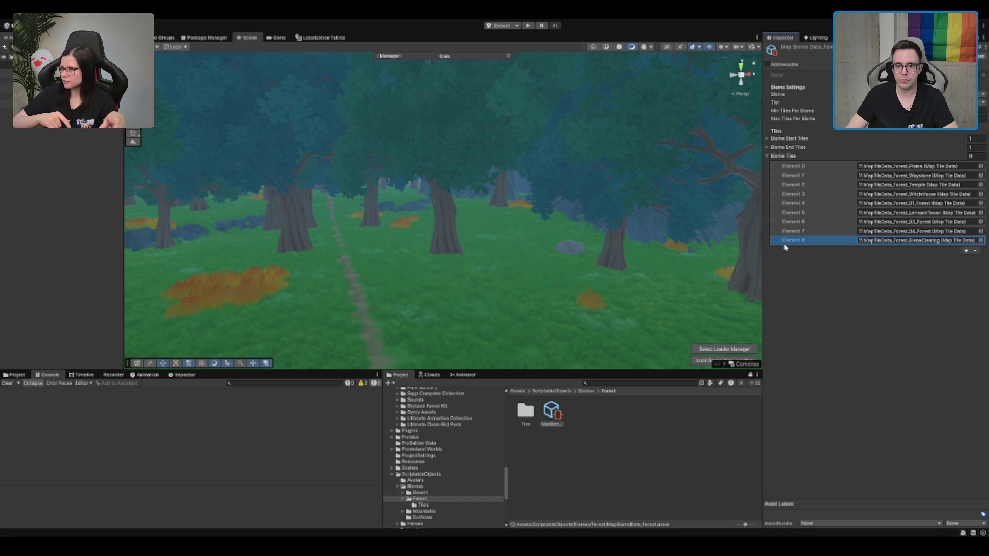
drag(800, 240, 801, 204)
click(842, 251)
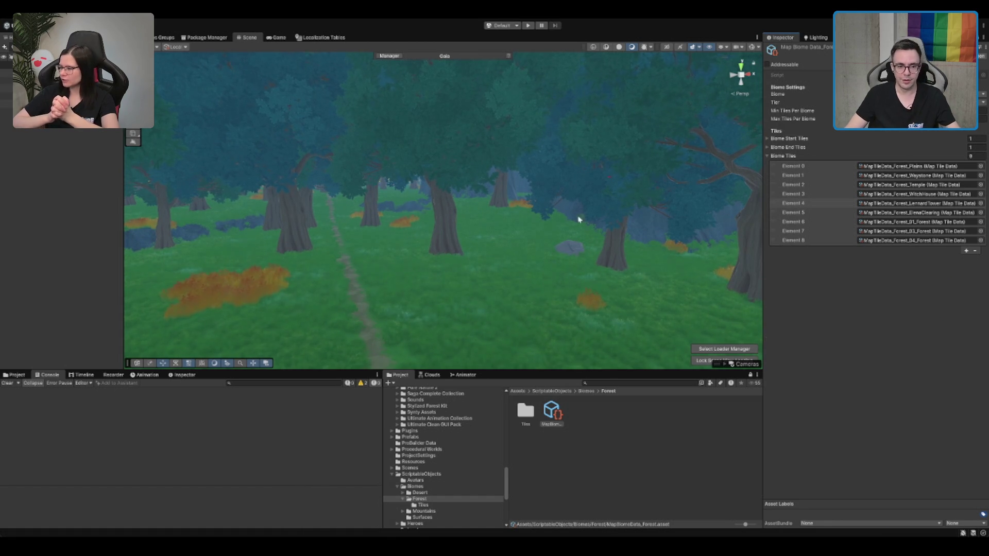
mouse_move(554, 195)
mouse_down()
mouse_move(631, 205)
mouse_move(638, 150)
mouse_move(545, 225)
mouse_move(573, 229)
mouse_move(556, 227)
mouse_move(569, 203)
mouse_move(574, 234)
mouse_move(629, 216)
mouse_move(563, 223)
mouse_move(619, 208)
mouse_move(565, 221)
mouse_move(661, 225)
mouse_move(413, 206)
mouse_move(465, 201)
mouse_move(432, 192)
mouse_move(457, 203)
mouse_move(507, 260)
mouse_up()
click(639, 441)
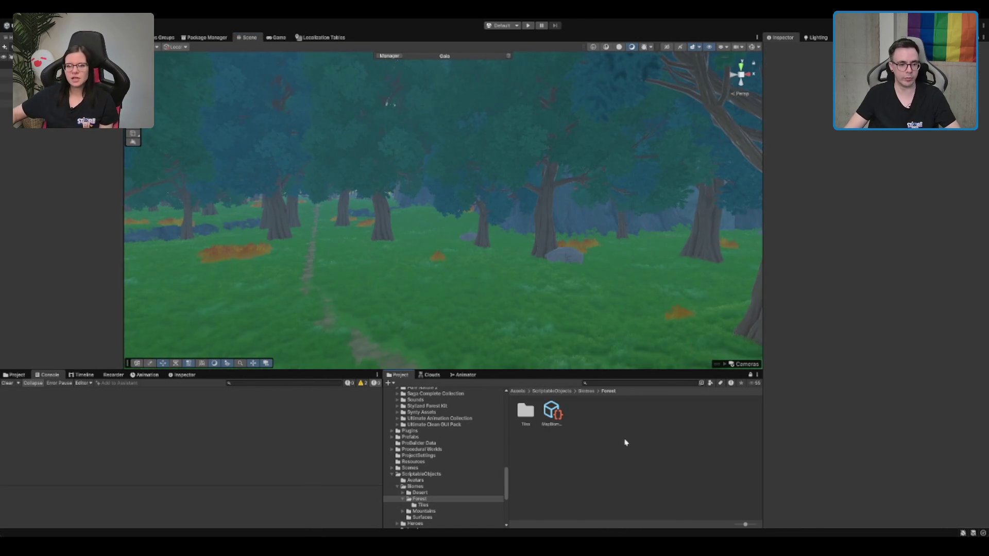
Browse the Biomes folders and select MapBiomeData_Forest to recheck its nine tiles.
double_click(446, 494)
key(Left)
key(Down)
key(Down)
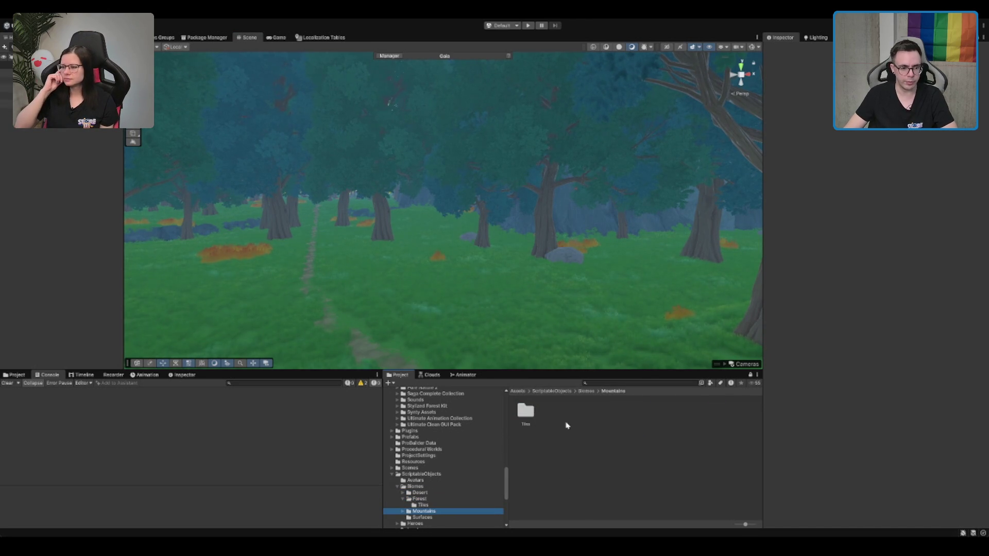
key(Up)
key(Down)
key(Up)
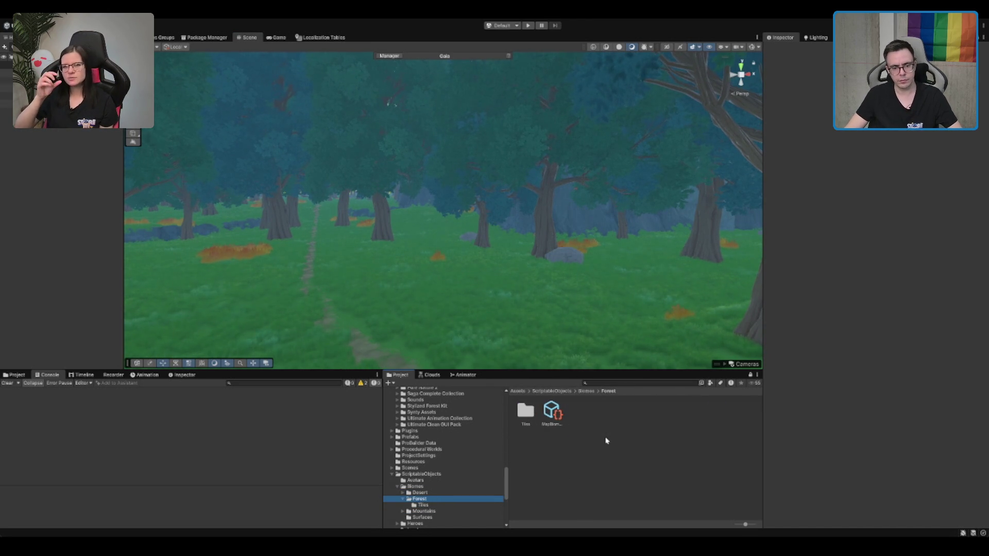
click(554, 415)
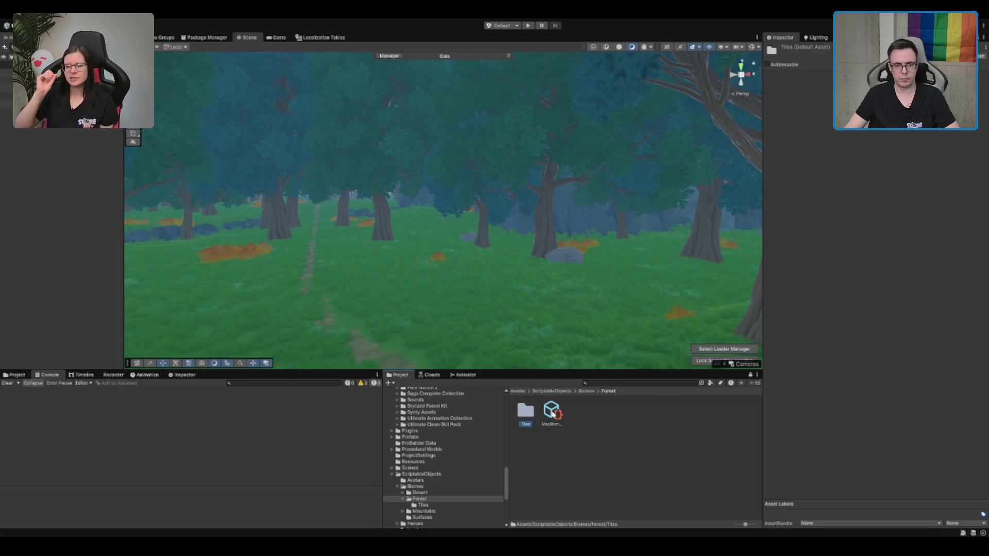
Open the Boot scene from the Assets/Scenes folder.
click(573, 518)
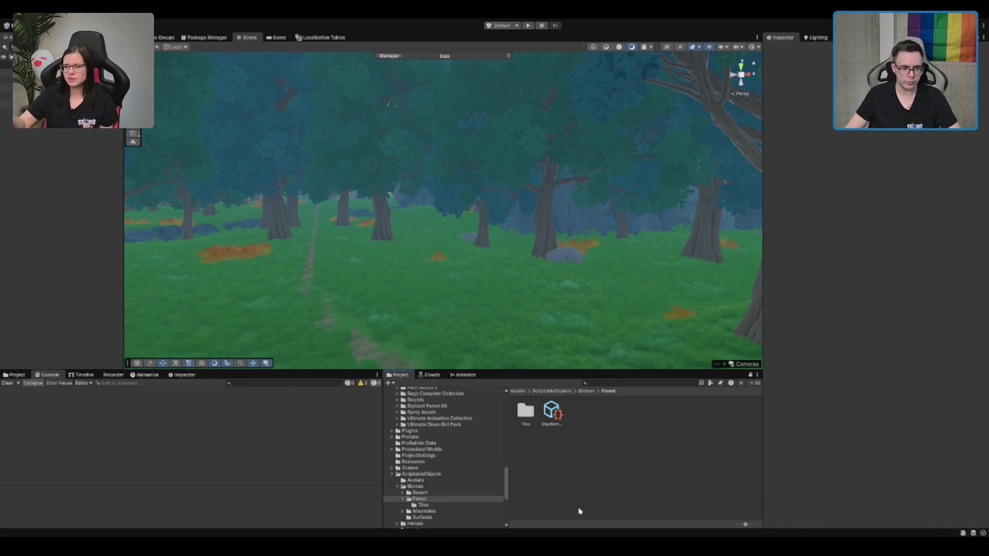
click(407, 468)
click(638, 414)
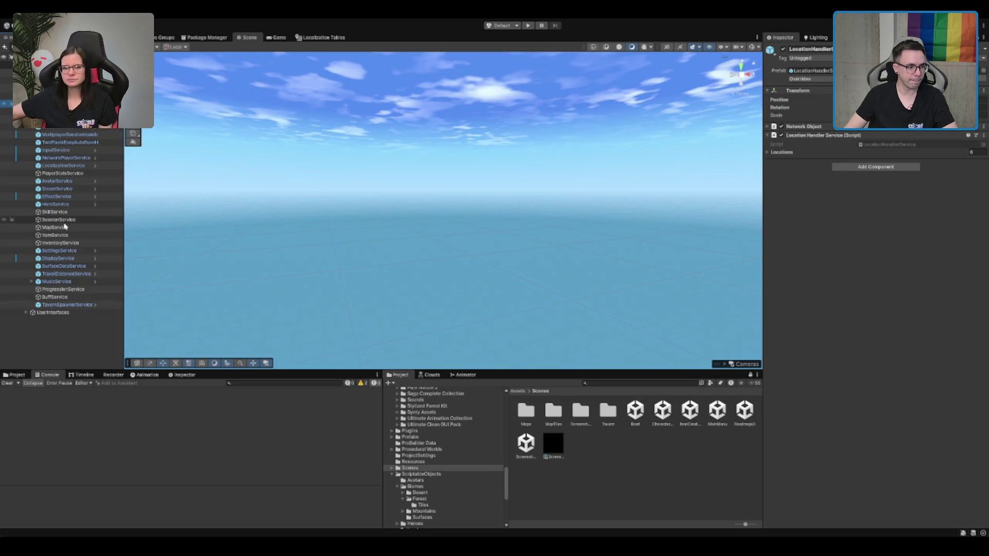
Add a Forest_ElenaClearing entry to MapService's Debug Test Tiles with Medium difficulty.
click(58, 227)
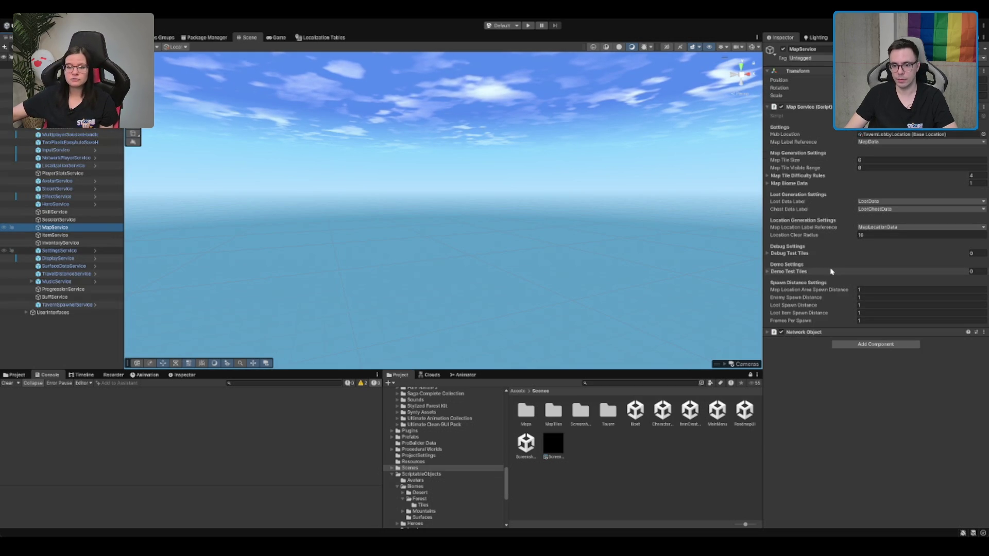
click(834, 253)
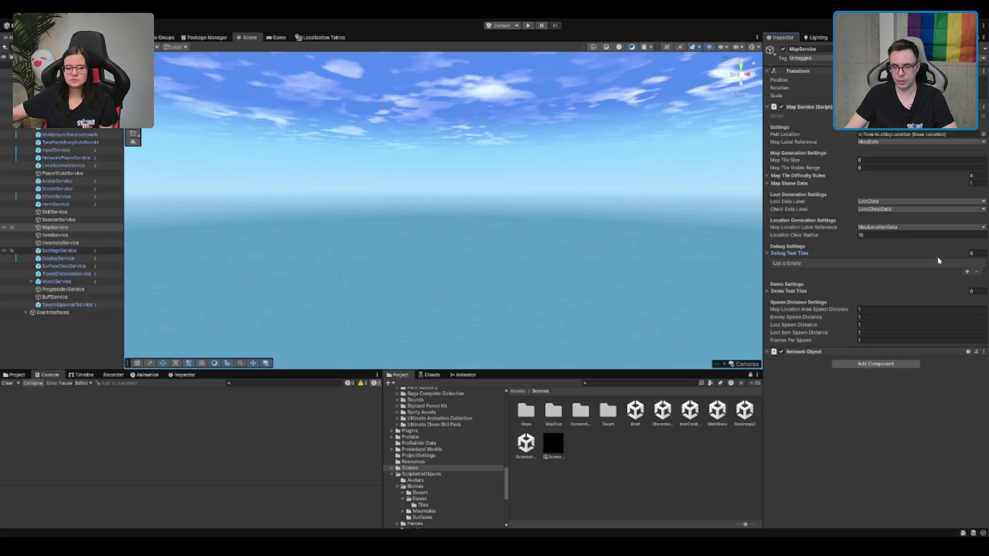
click(968, 272)
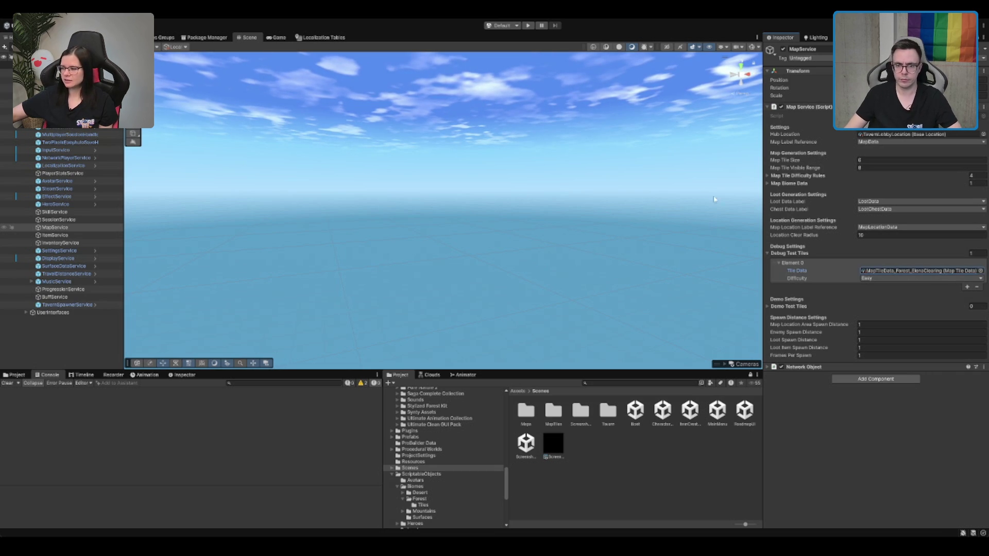
click(906, 294)
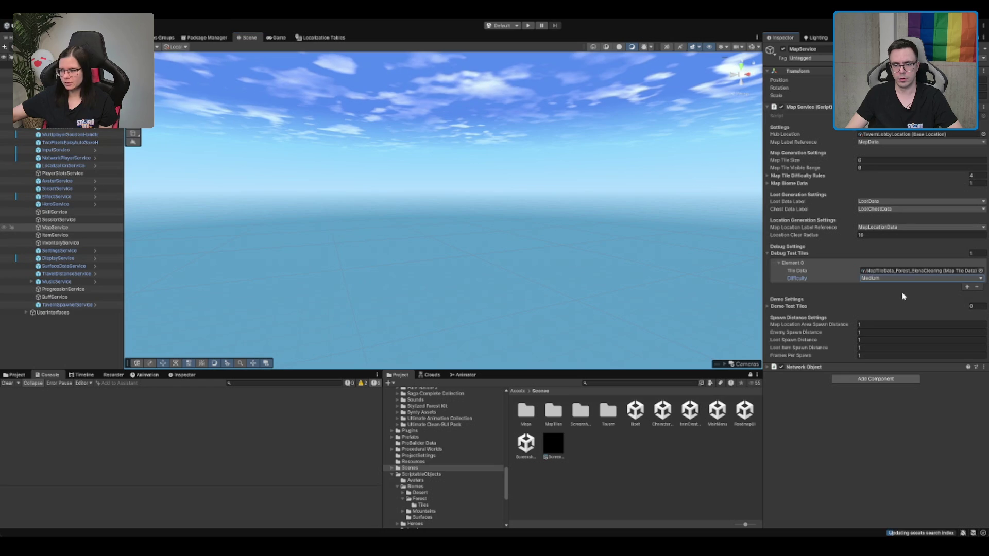
Locate the assigned tile asset and look through the Forest Tiles folder's assets.
click(897, 271)
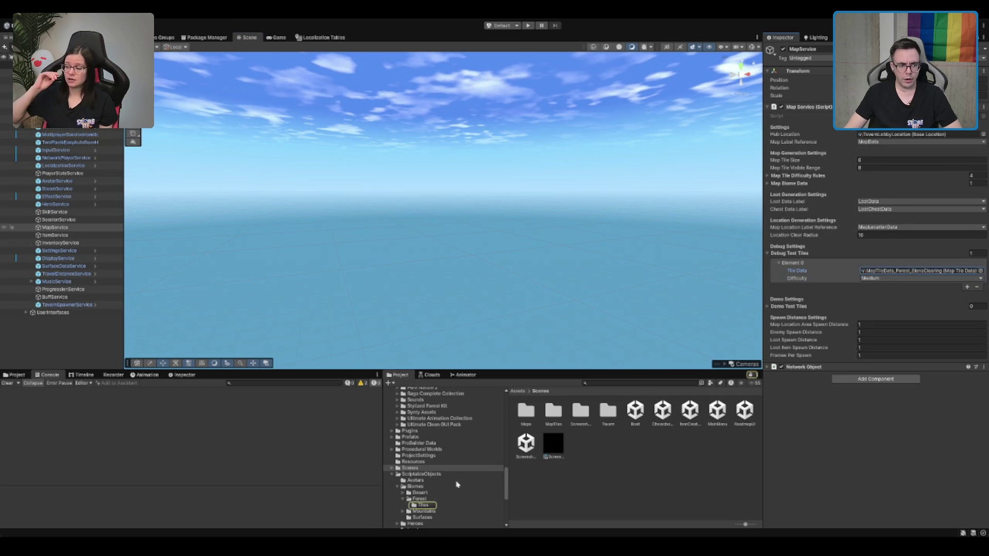
click(15, 374)
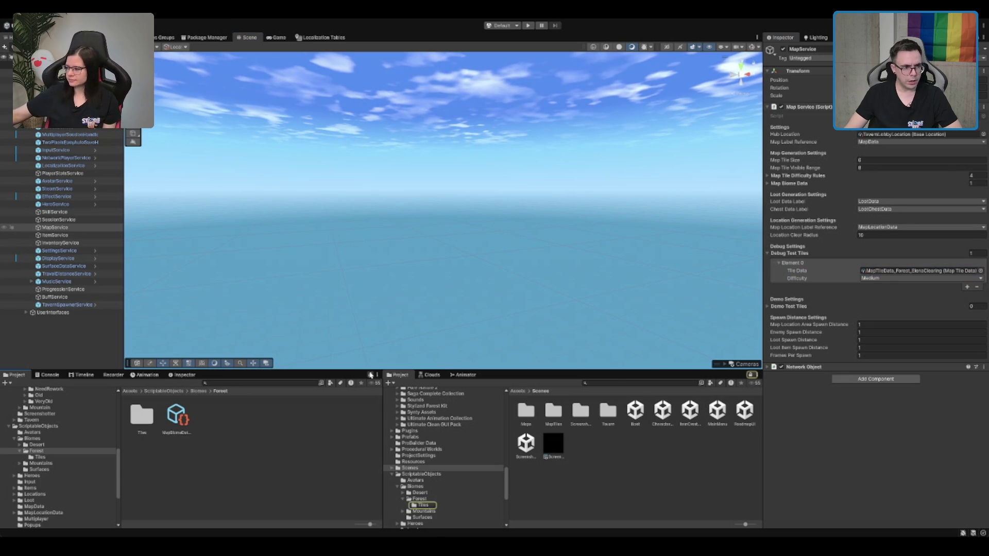
click(80, 458)
click(326, 453)
key(Left)
key(Left)
key(Left)
key(Up)
key(Right)
key(Right)
key(Right)
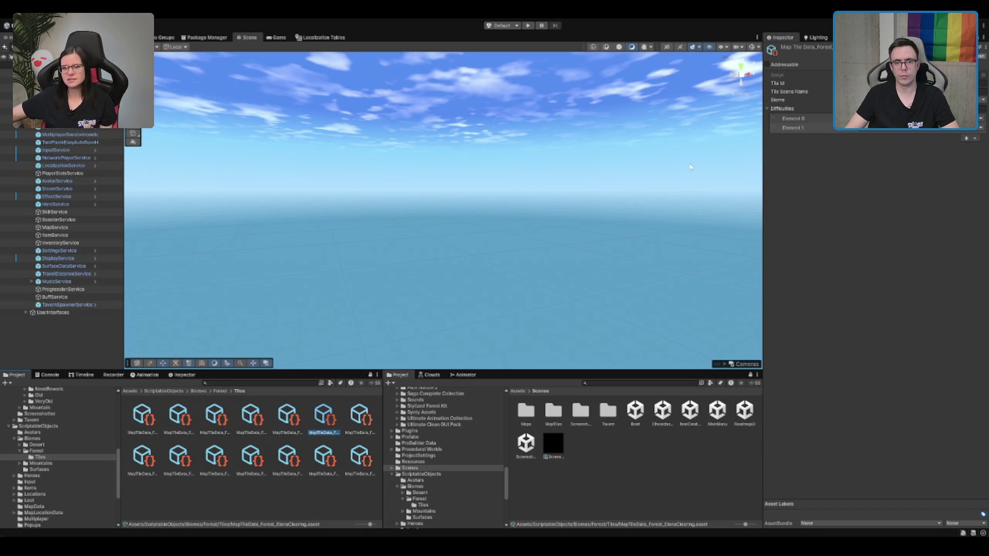
Reselect MapService and enter Play mode to test the tile.
click(53, 228)
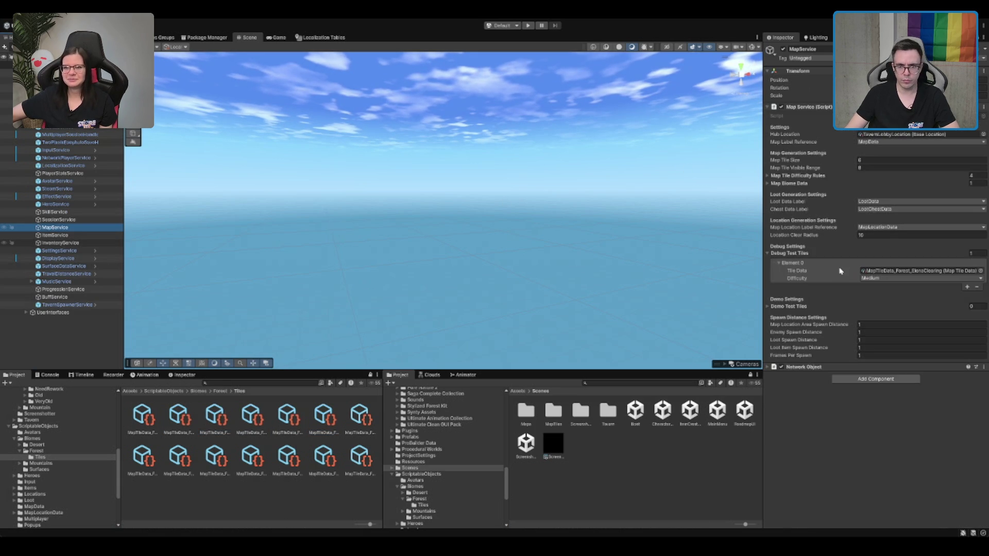
right_click(524, 74)
click(528, 26)
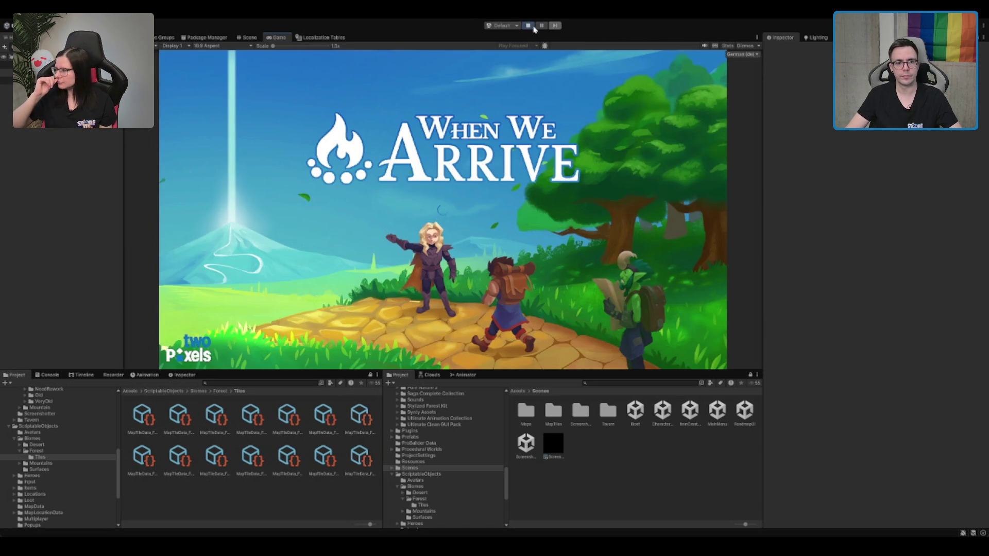
Stop the game, add a second Debug Test Tiles entry and browse the tile assets.
key(ctrl+p)
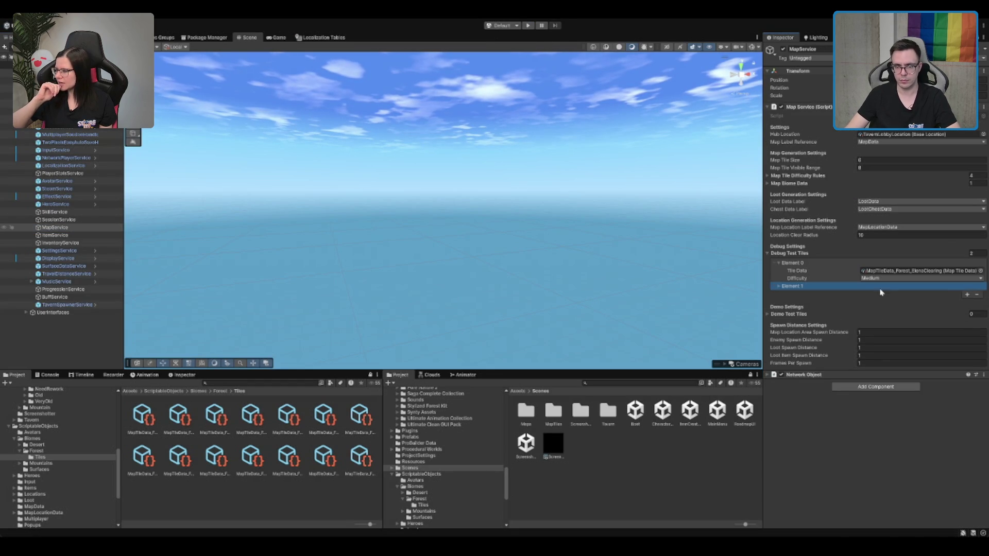
click(968, 289)
click(967, 294)
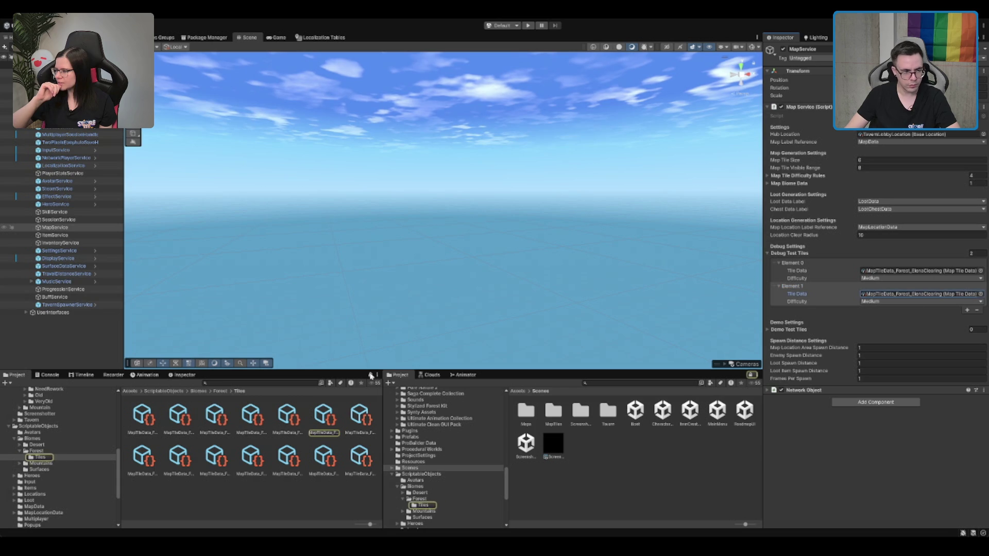
click(358, 415)
key(Down)
key(Up)
key(Left)
key(Left)
key(Left)
key(Left)
key(Left)
key(Left)
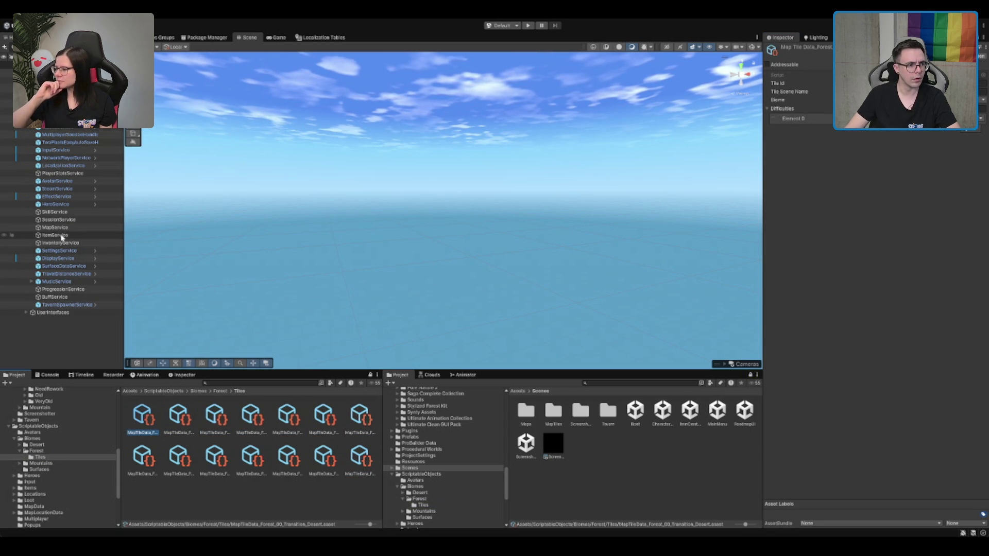
Set Element 1 to Forest_Temple at Insane difficulty and run the game again.
click(77, 228)
click(971, 293)
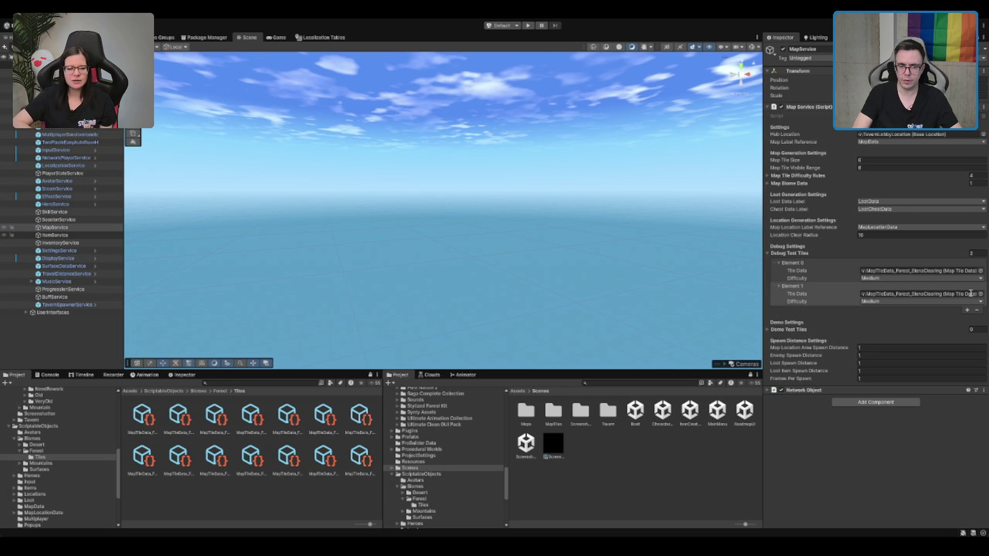
key(Down)
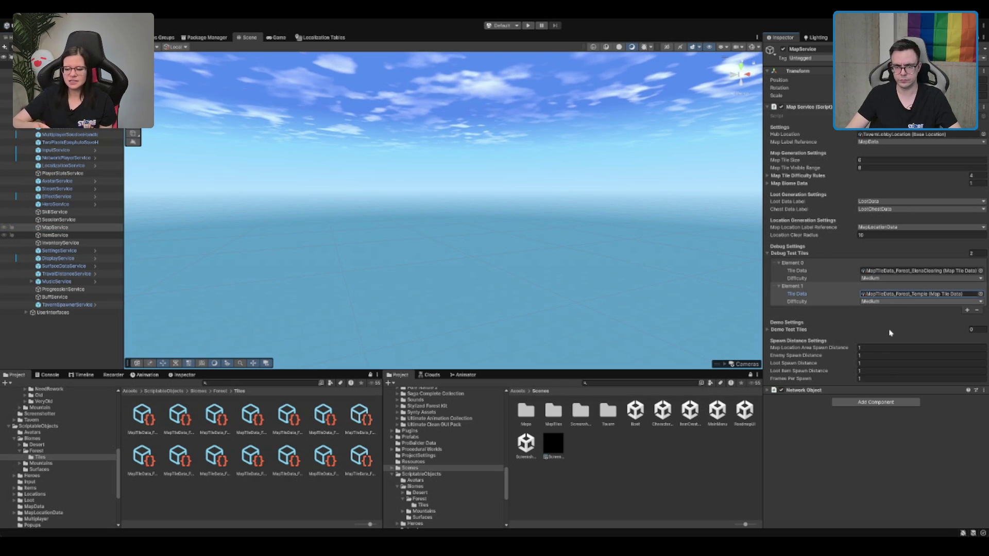
click(919, 302)
click(876, 355)
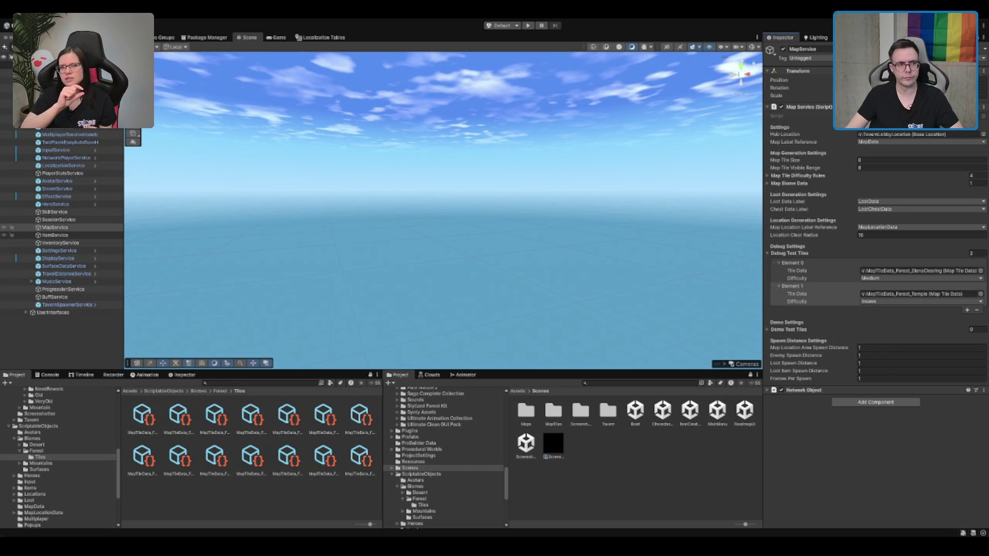
click(528, 25)
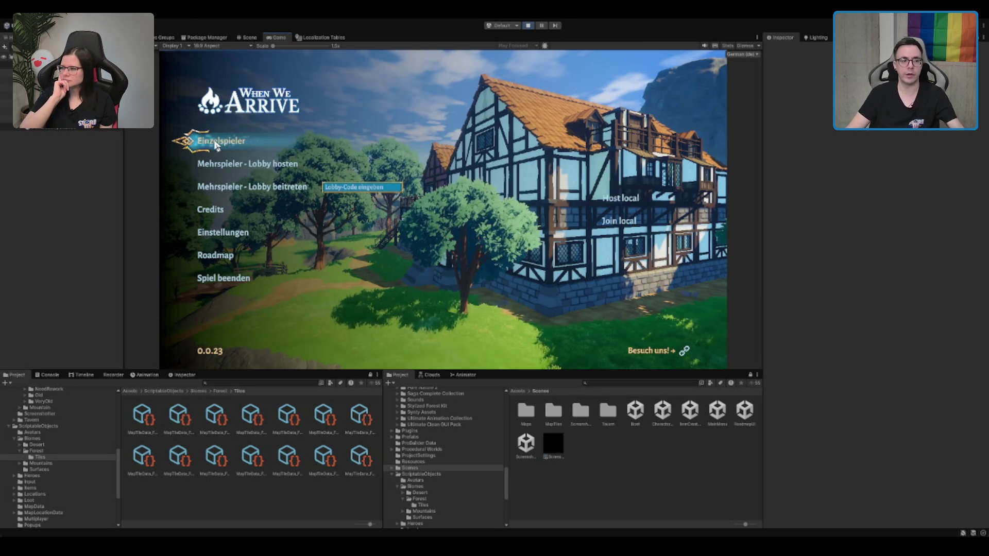
Start an Einzelspieler game and run from the tavern out to the chest.
click(216, 144)
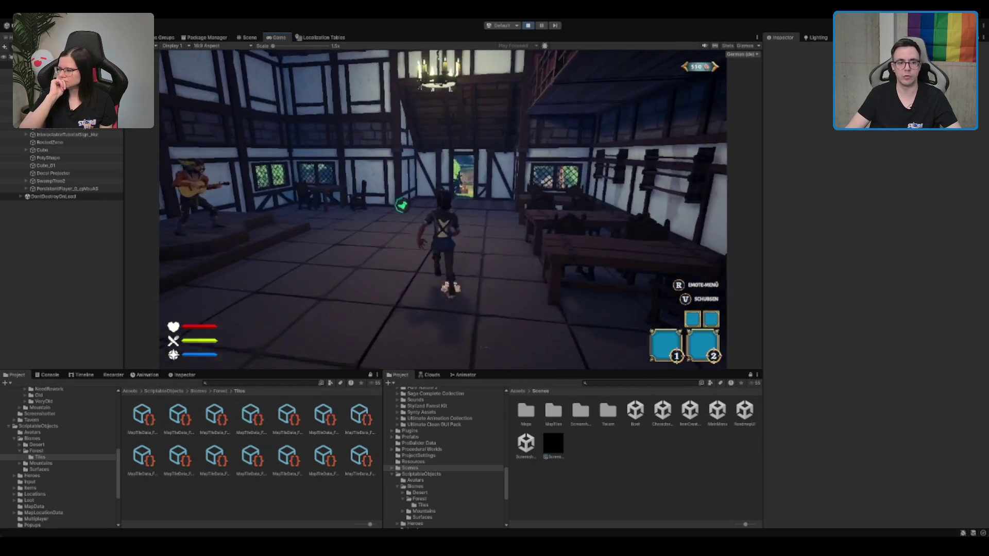
key(w)
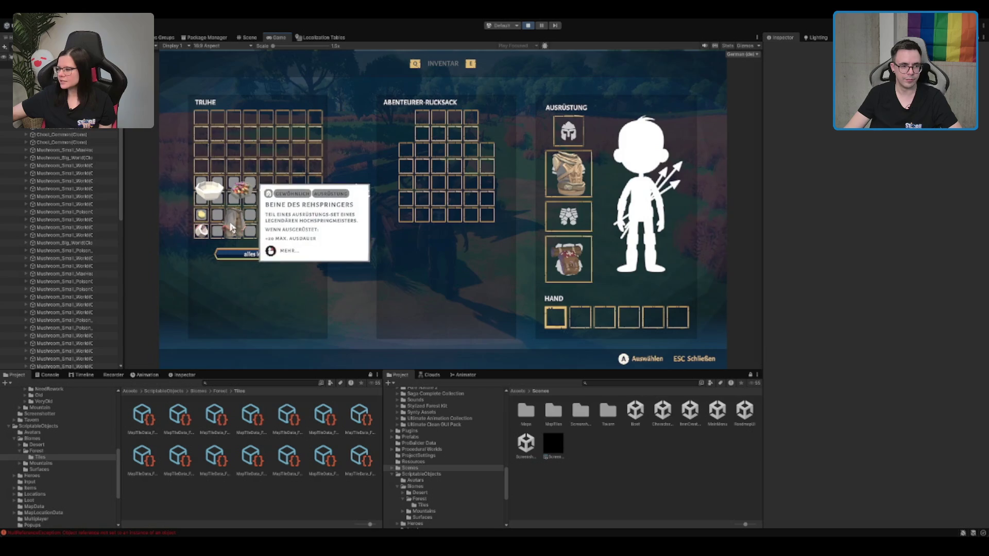
Equip the Beine des Rehspringers from the chest and move another item into a hand slot.
click(231, 228)
click(242, 189)
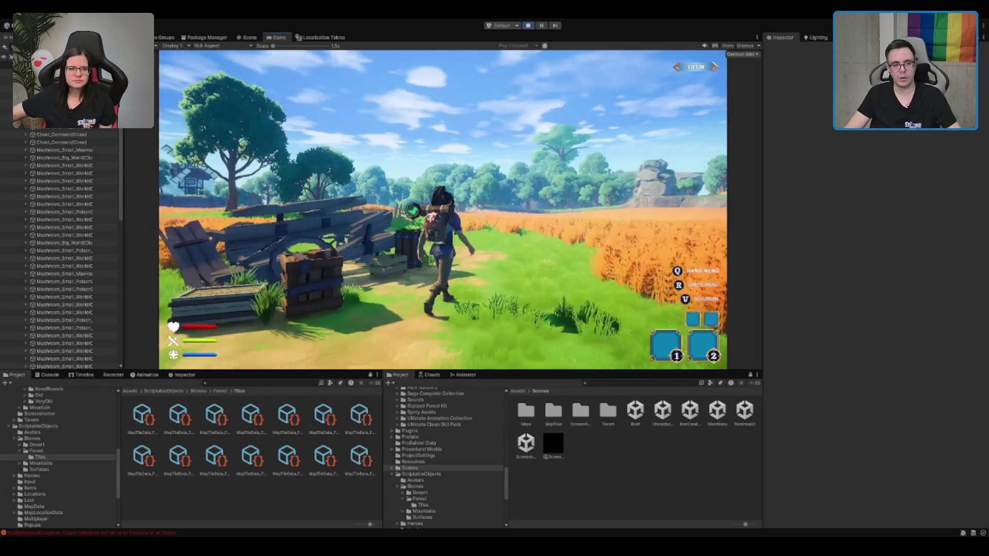
Run along the path between the crop fields, past the fence toward the hut.
key(w)
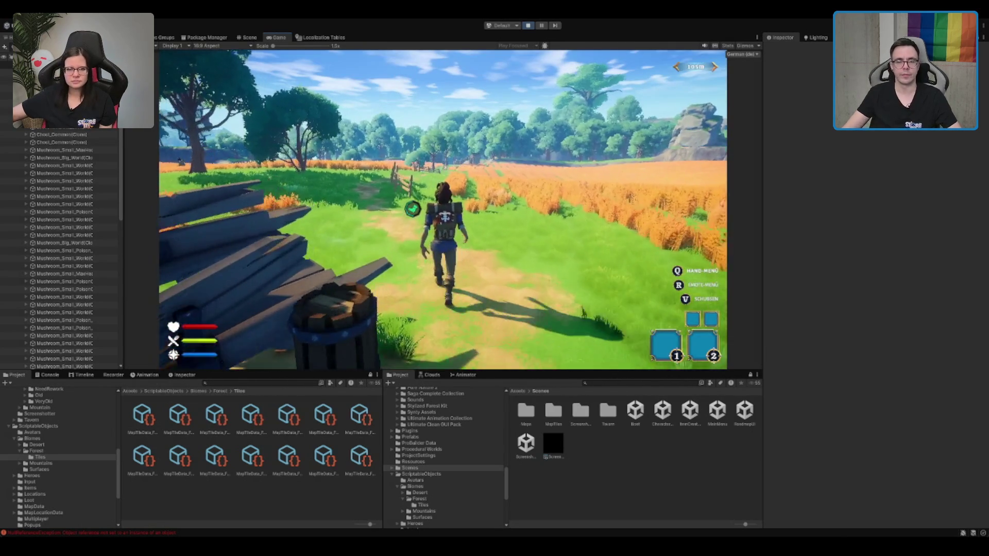
key(w)
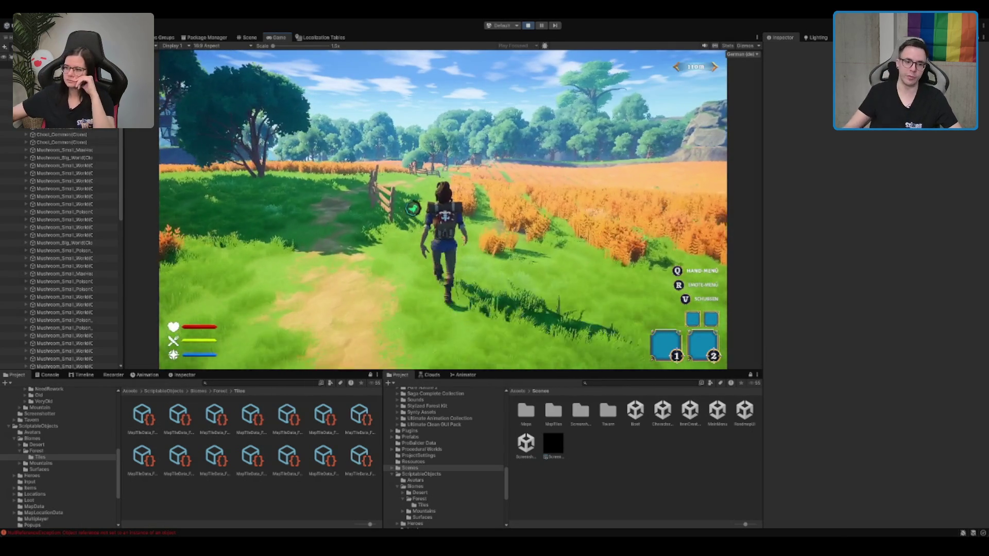
key(w)
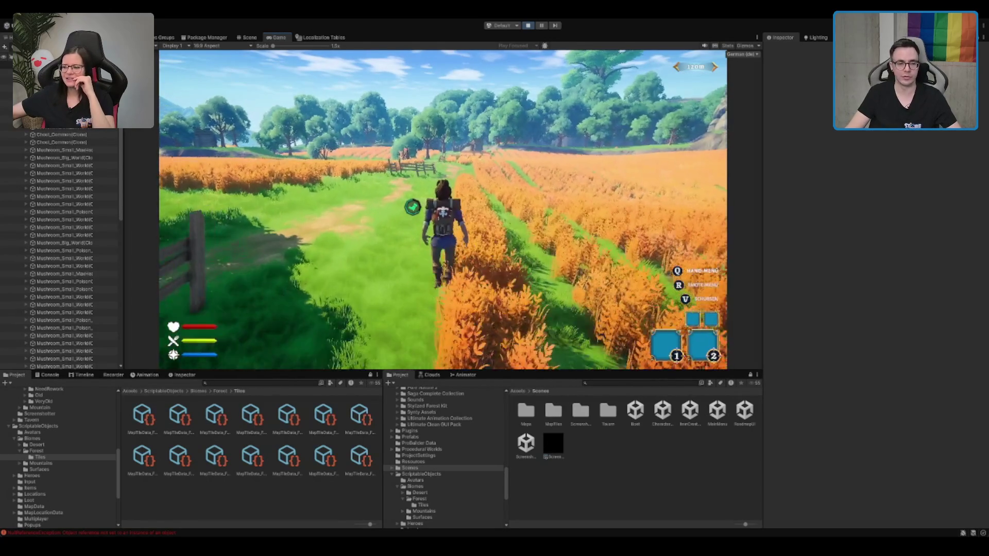
key(w)
key(w)
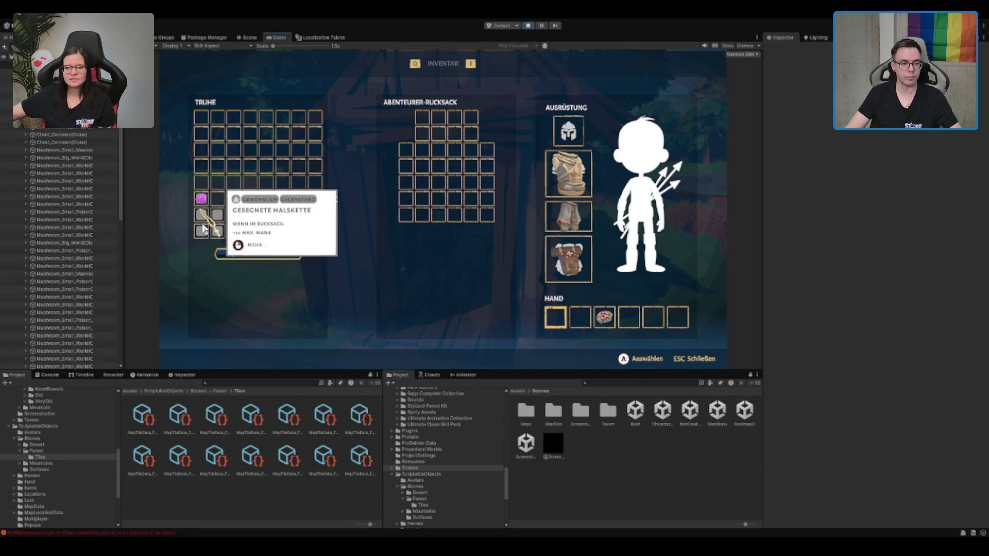
Close the chest inventory and run through the gate into the forest to the orange bushes.
key(Escape)
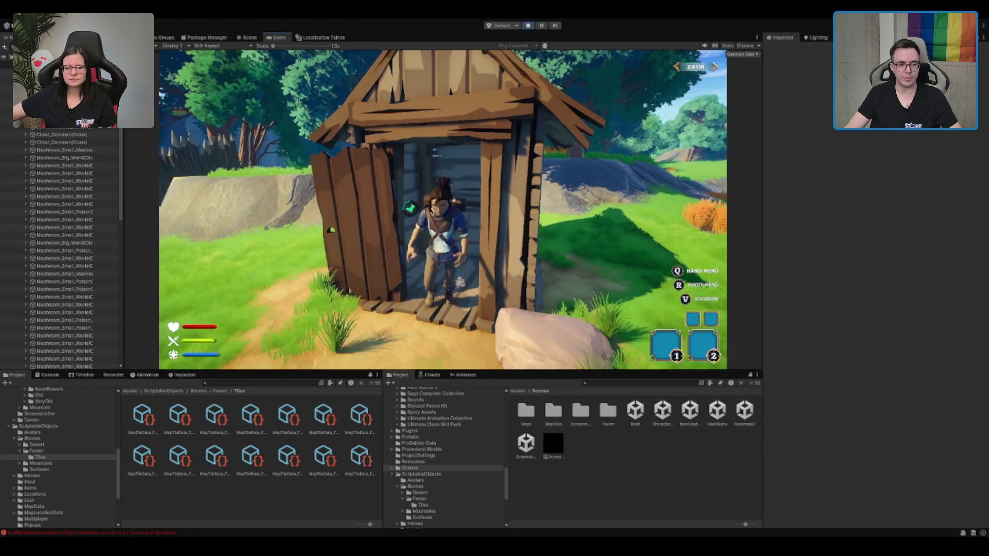
key(w)
key(a)
key(w)
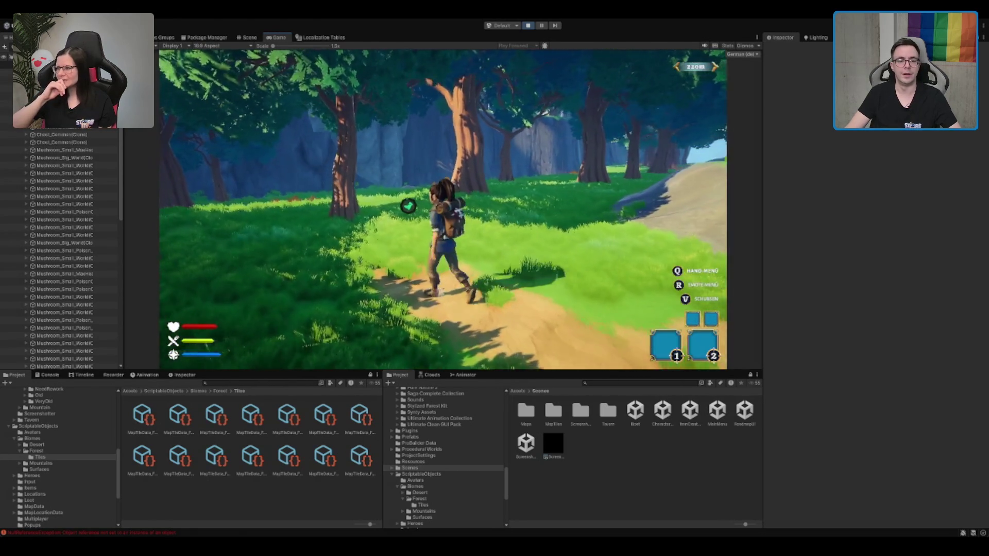
key(w)
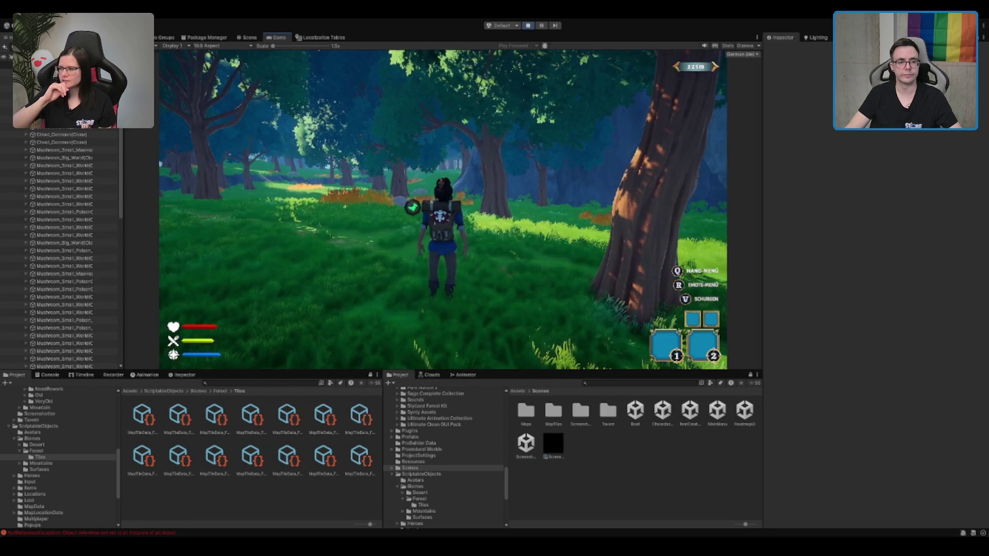
key(a)
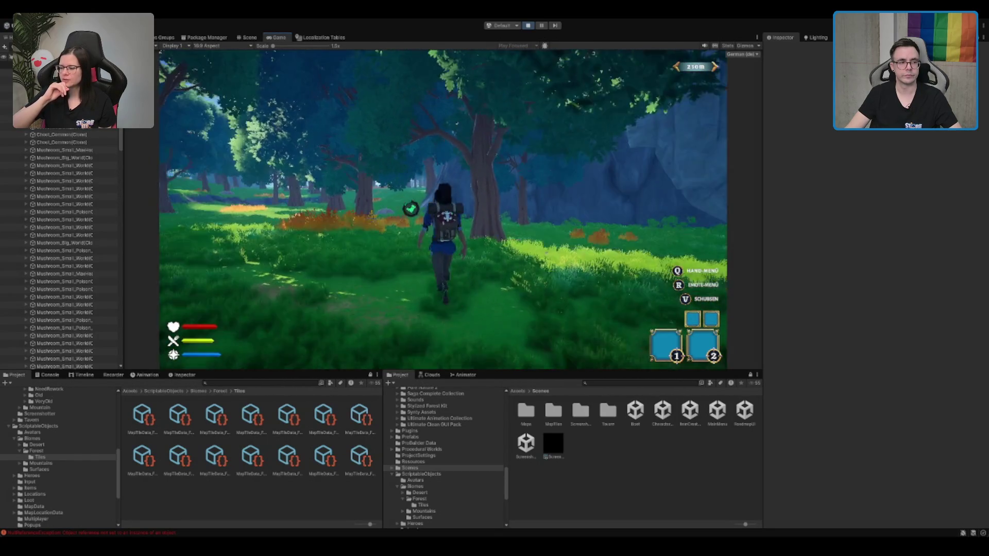
key(a)
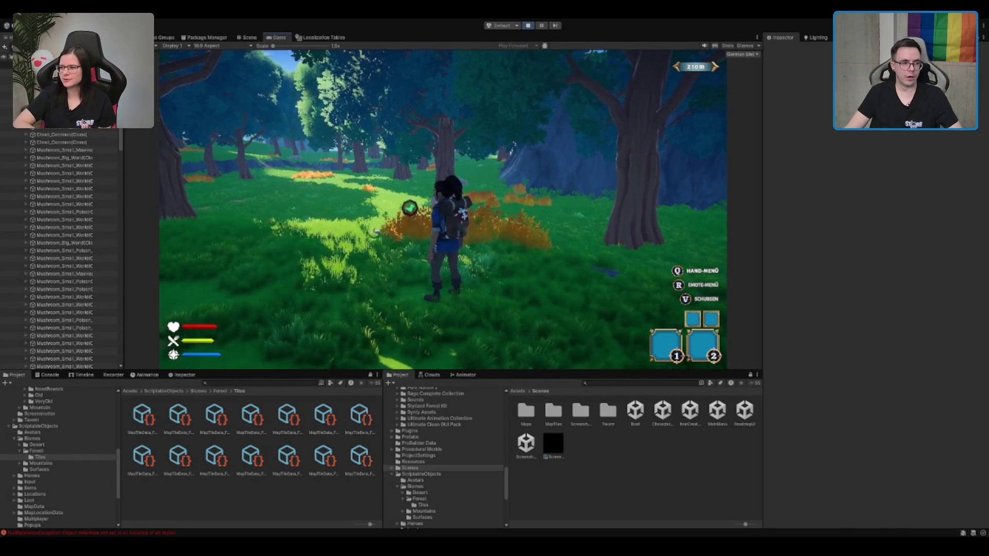
scroll(83, 221, down, 10)
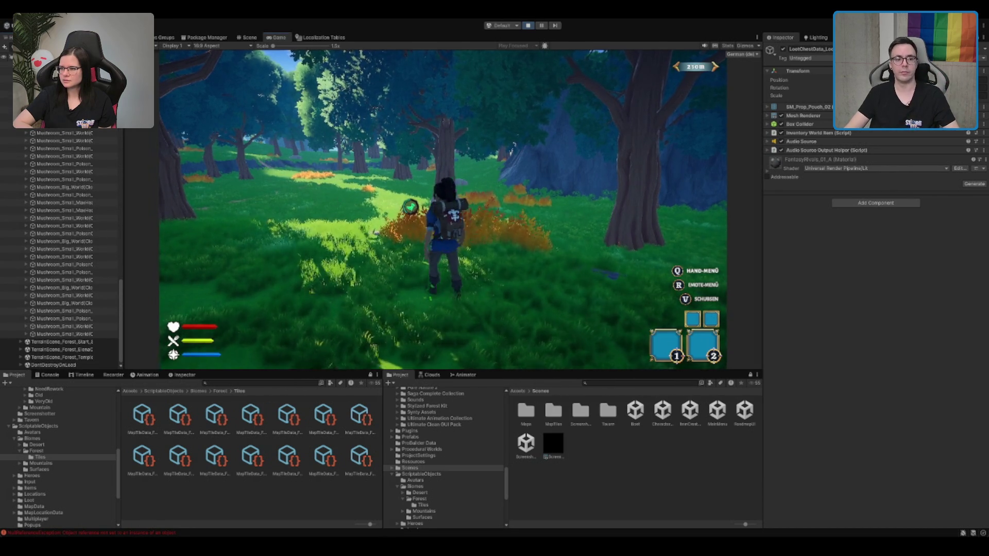
Run to the cliffs, jump across the stone pillars, then continue along the forest path.
key(w)
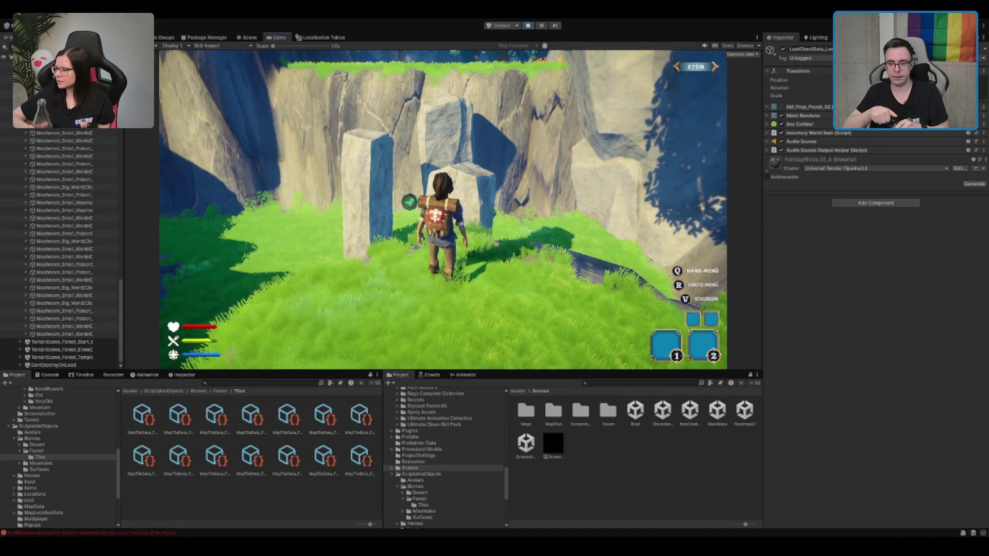
key(w)
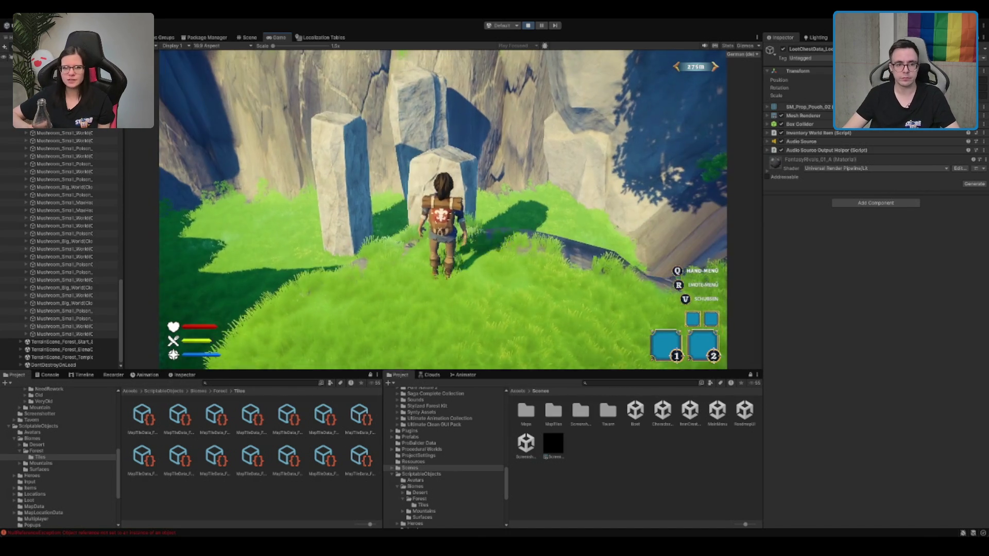
key(space)
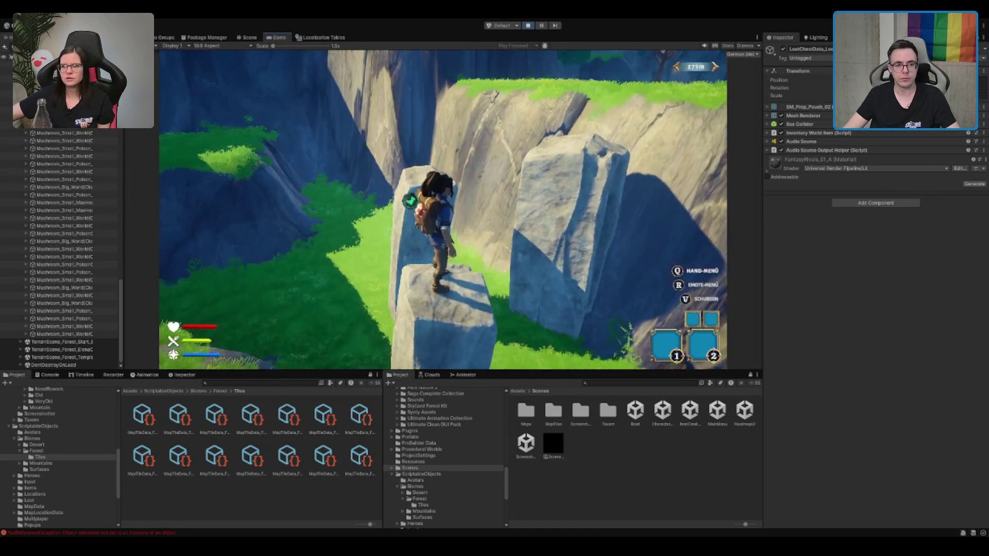
key(space)
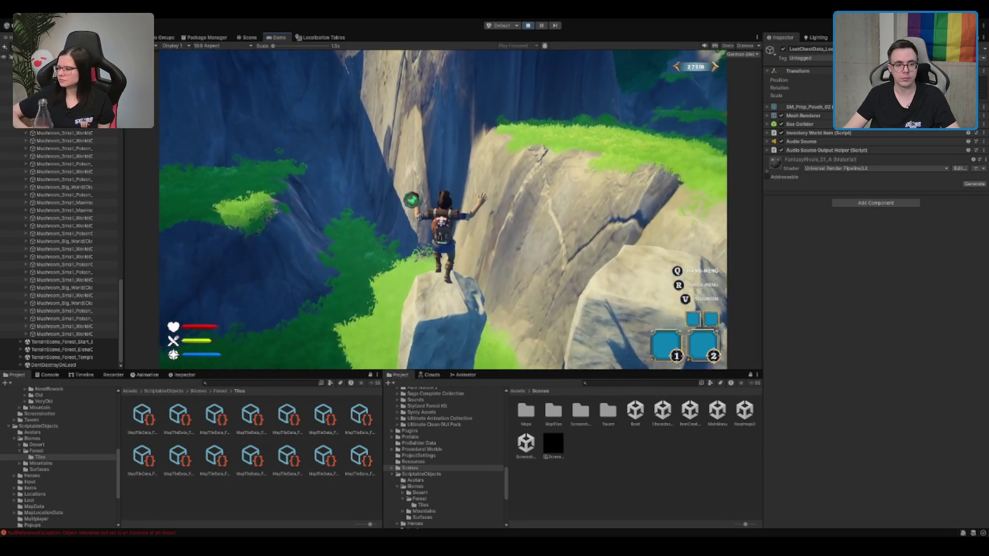
key(space)
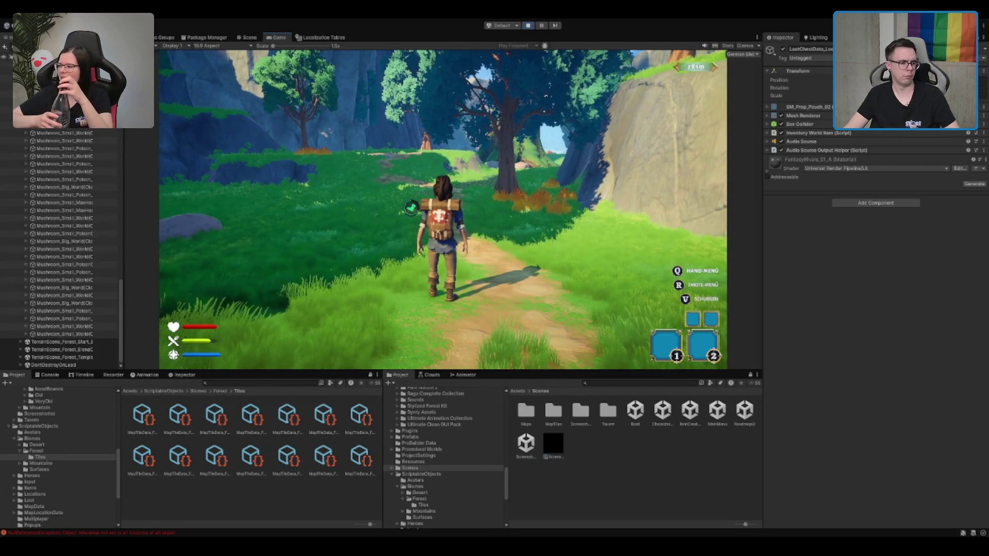
key(w)
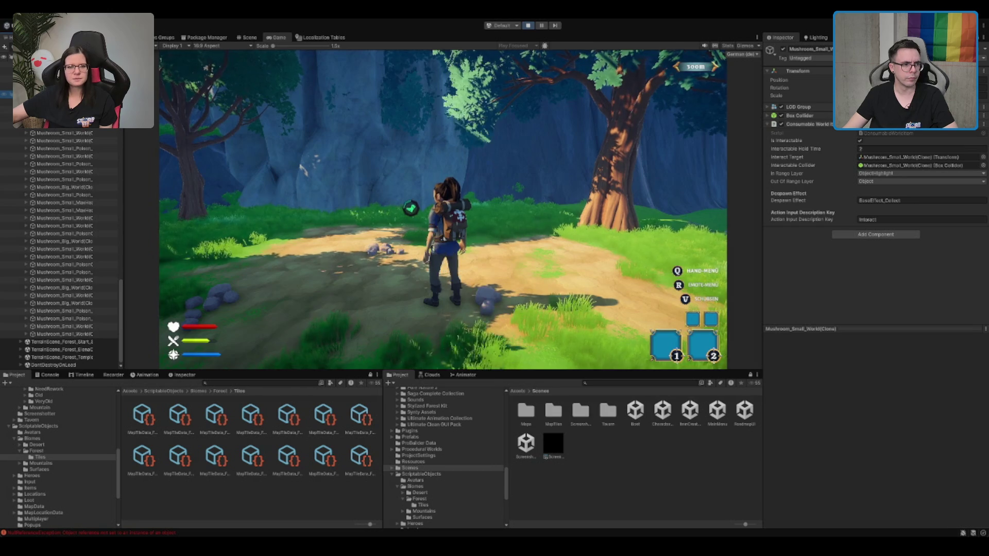
Show the Console listing the NullReferenceException errors.
click(129, 534)
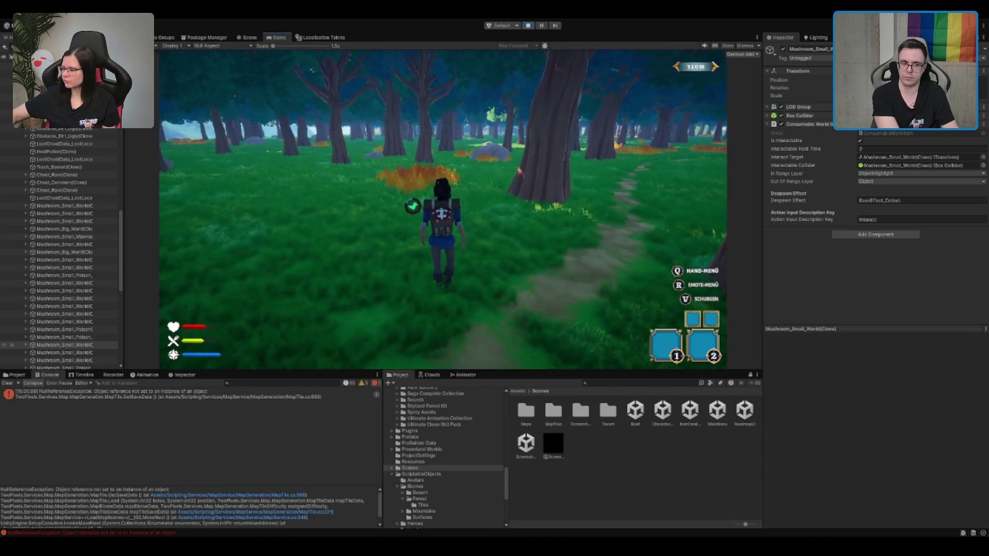
Run the character down the forest path and through the orange bushes.
key(w)
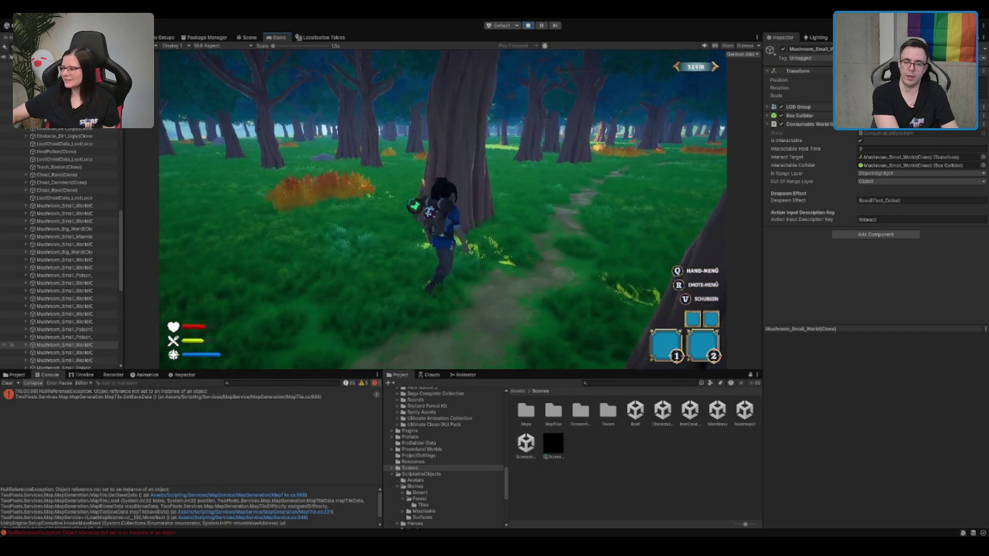
key(w)
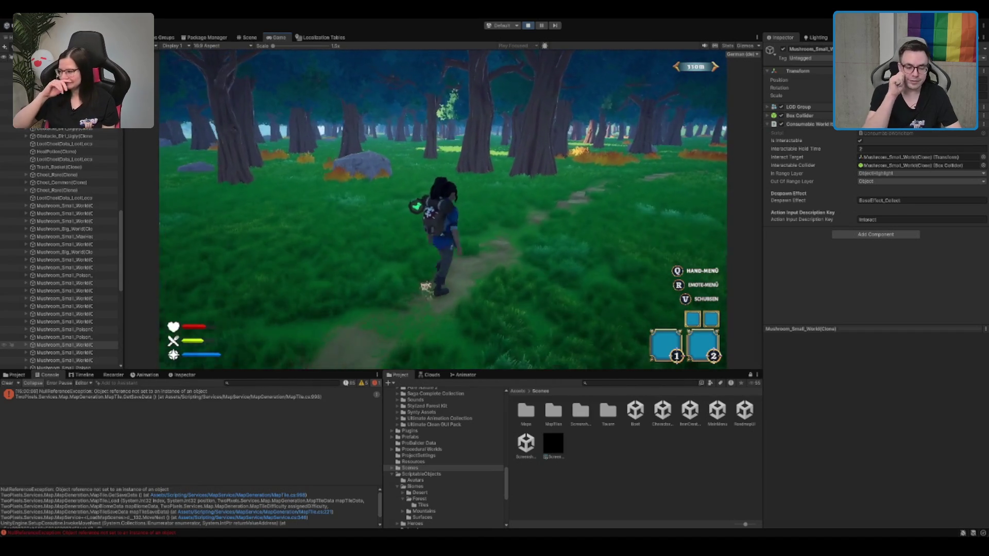
key(w)
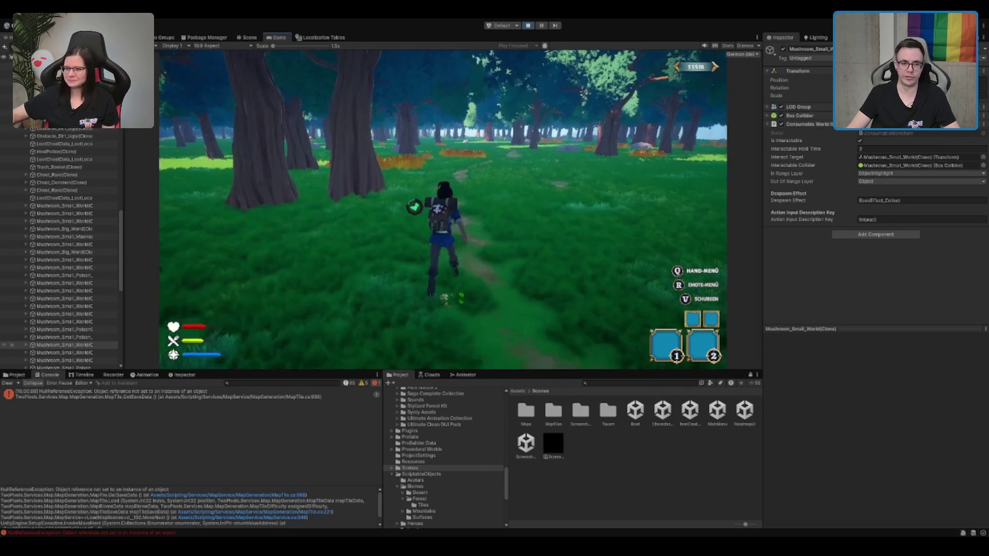
key(w)
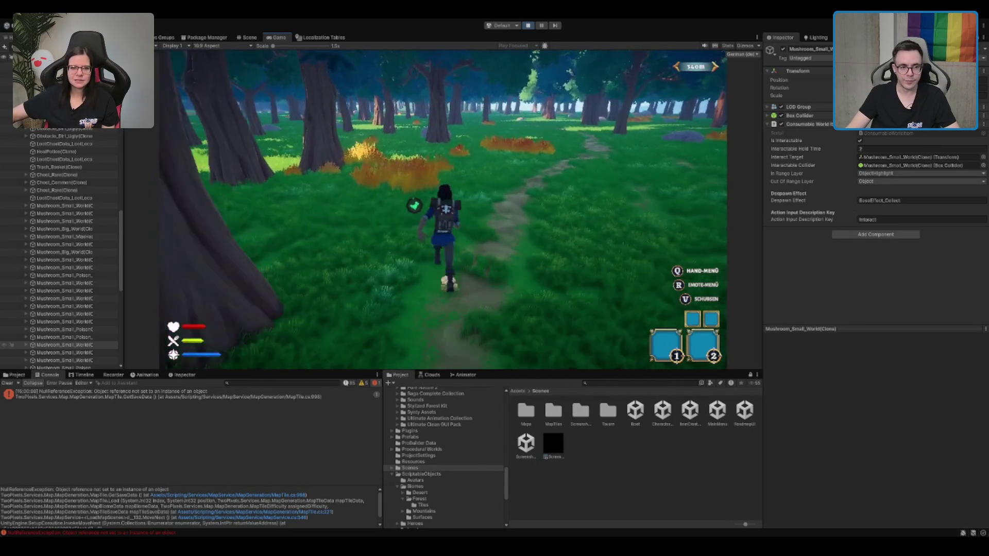
key(w)
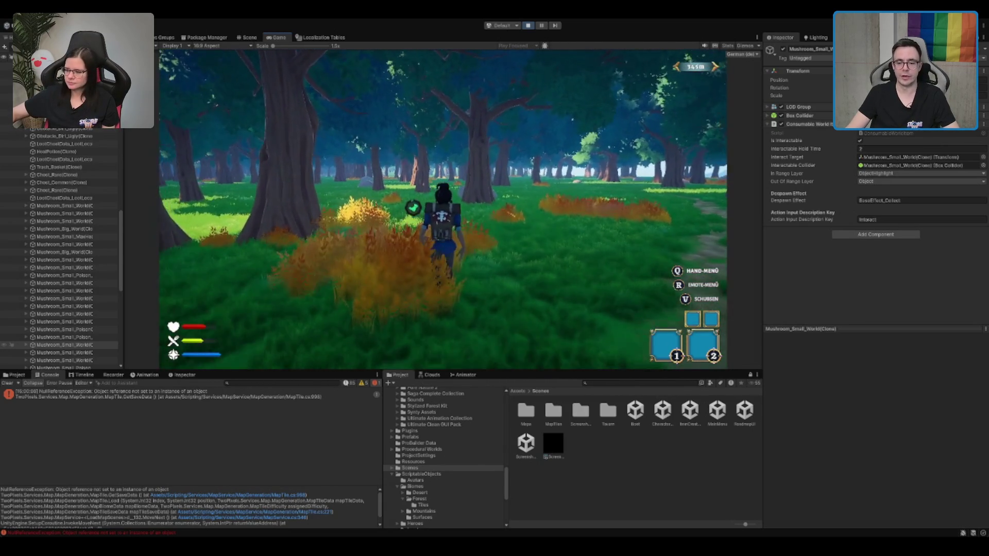
key(w)
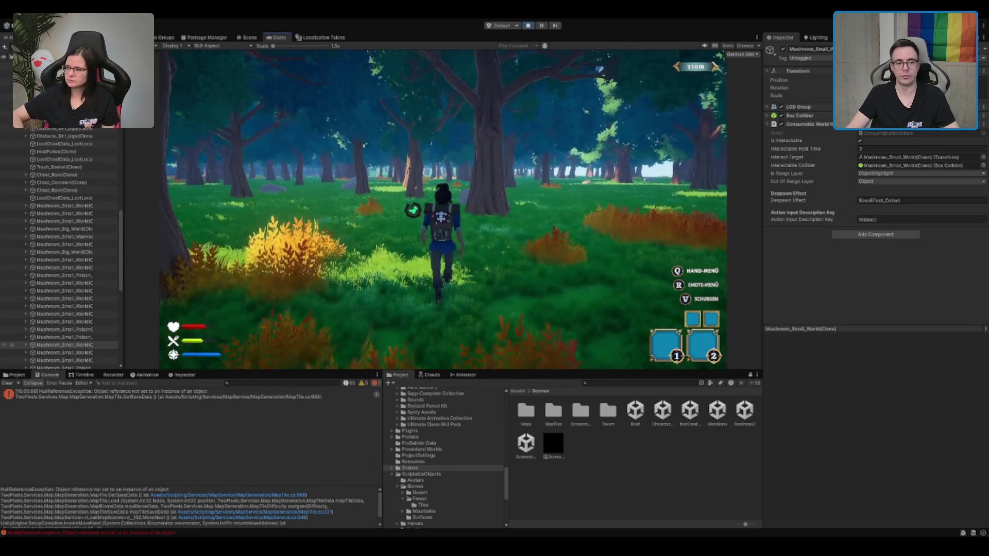
key(w)
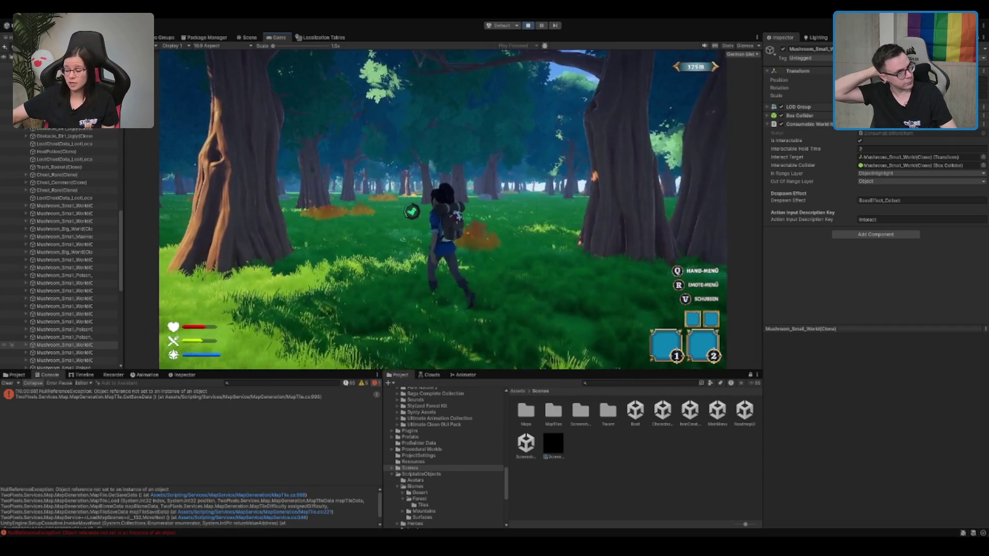
Keep running until the marker reads 405m, then turn on the Stats overlay.
key(w)
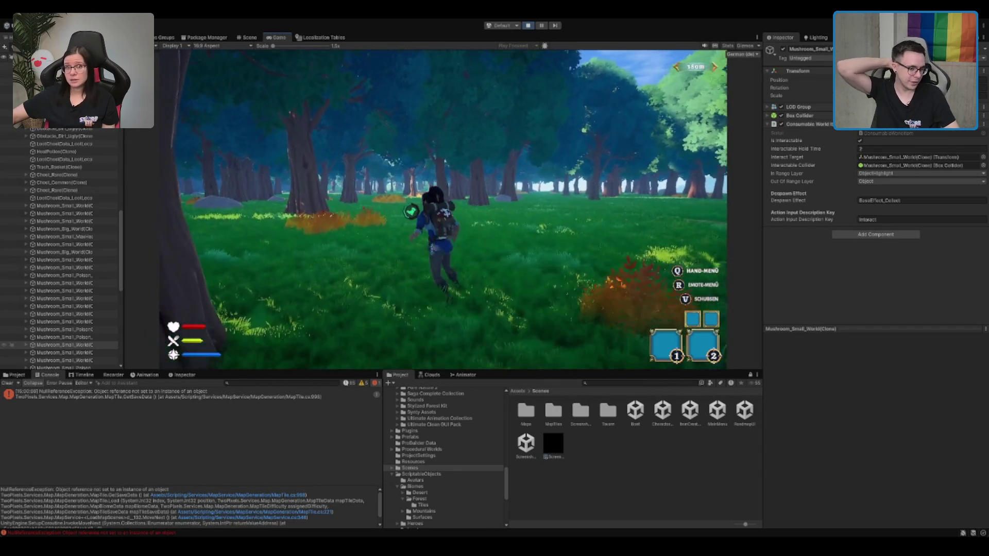
key(w)
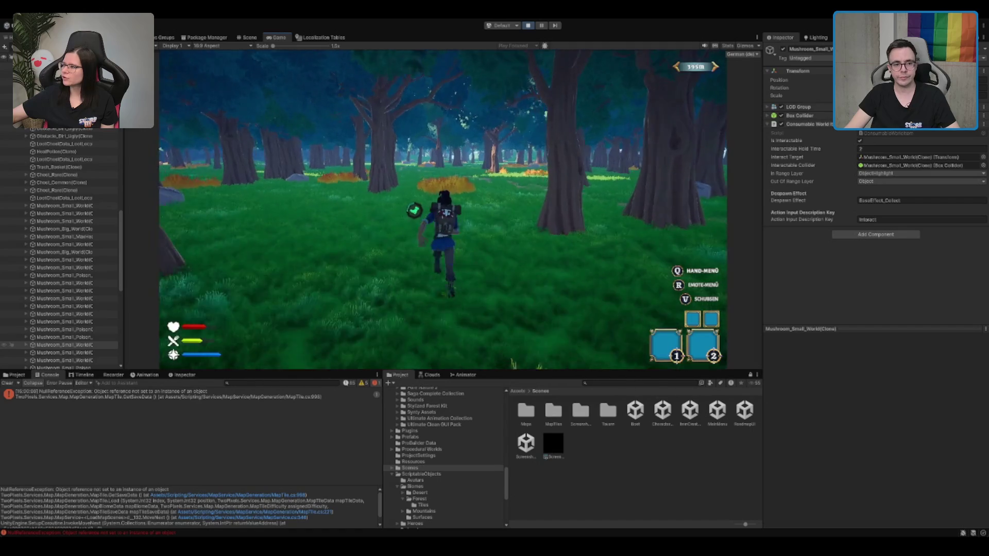
key(w)
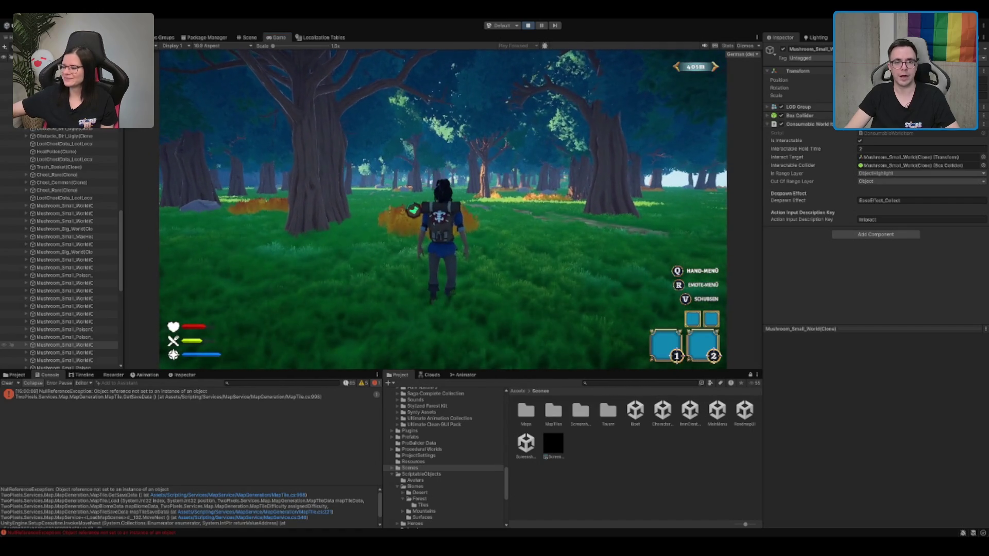
click(727, 46)
Hide the Stats overlay and keep running further up the forest path.
key(w)
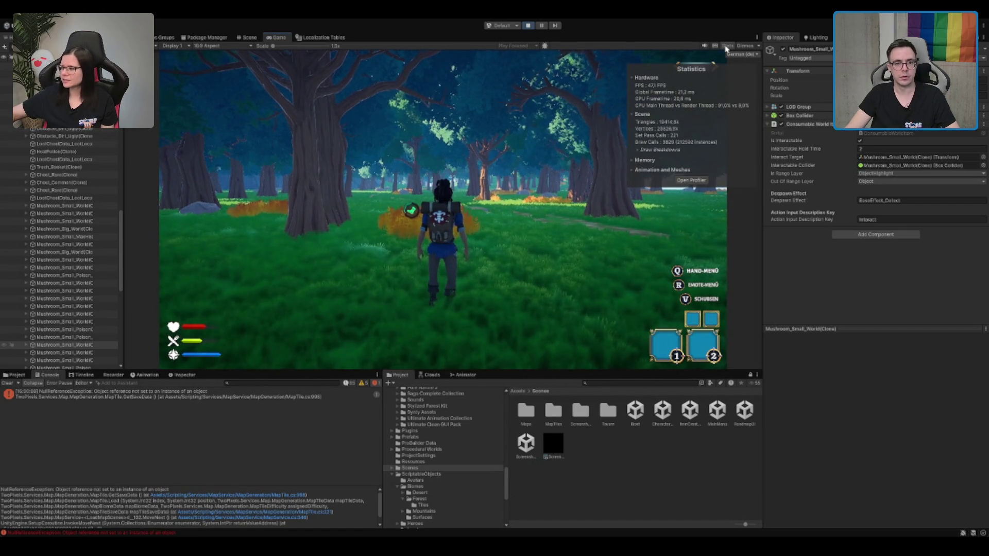
click(727, 46)
key(w)
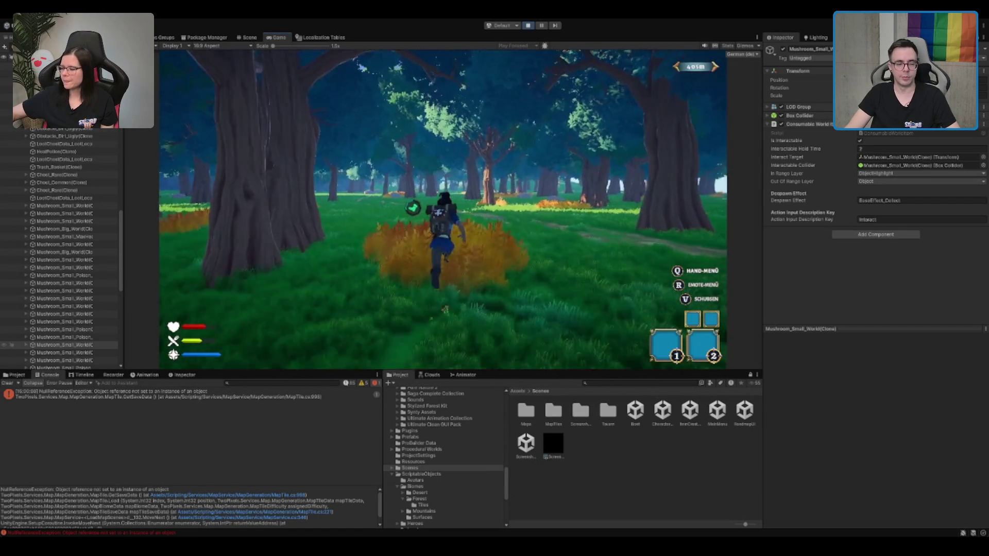
key(w)
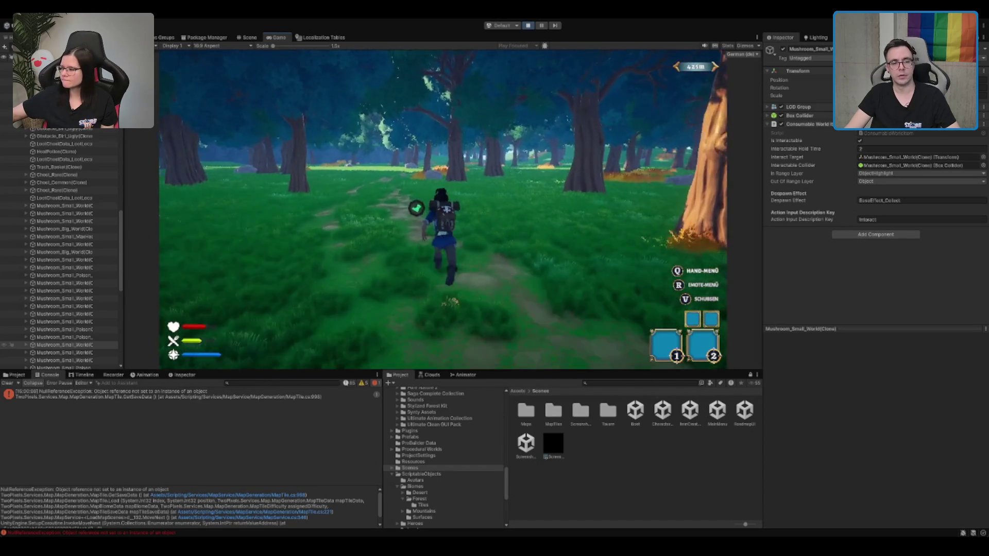
key(w)
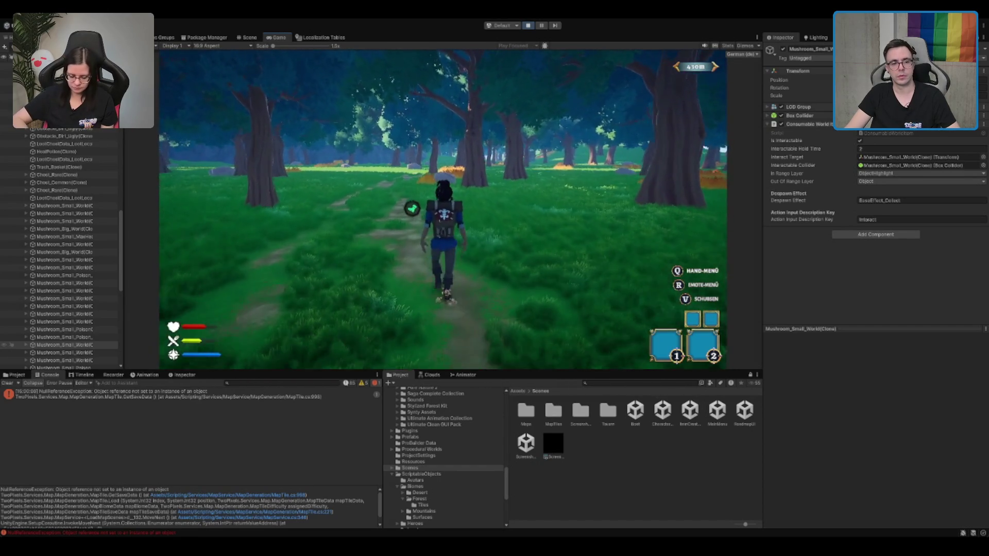
key(w)
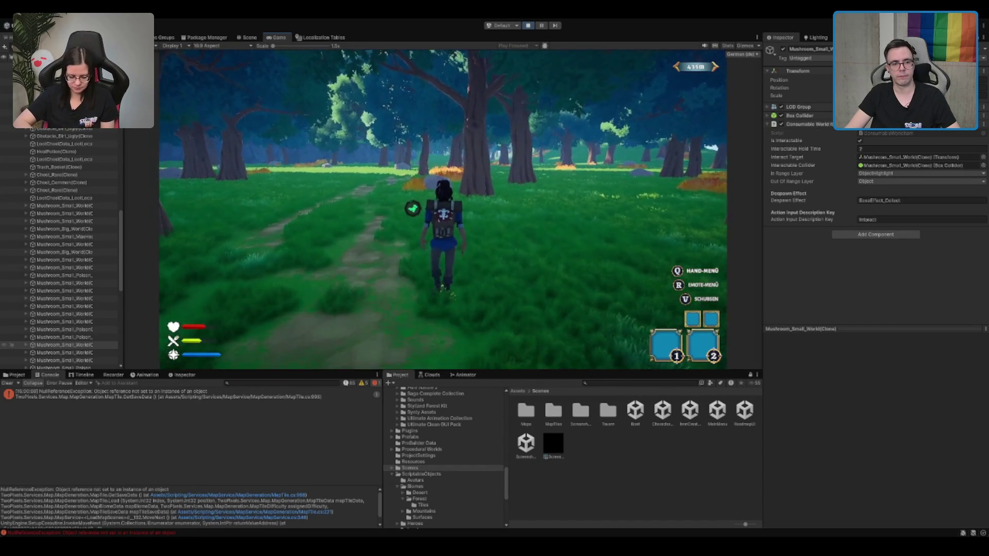
key(w)
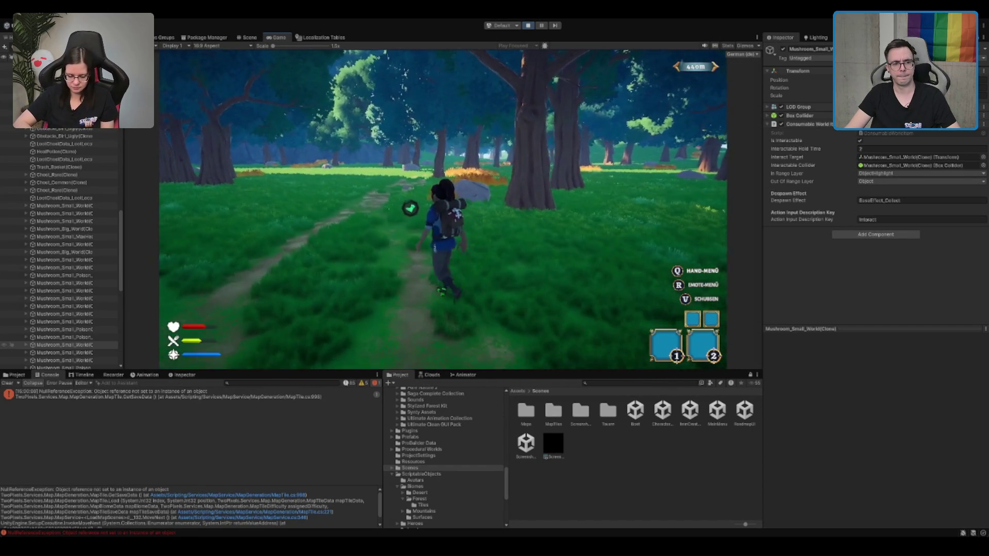
key(w)
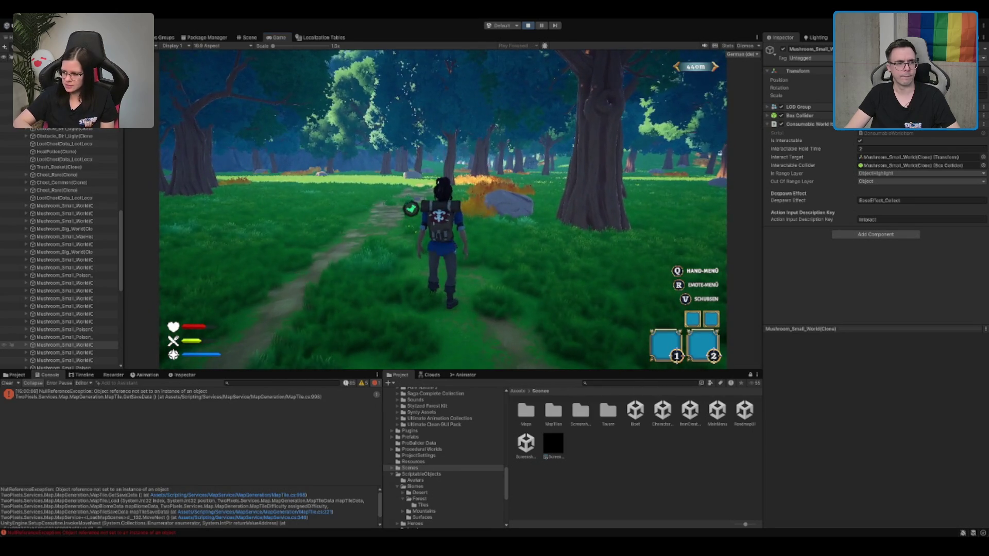
key(w)
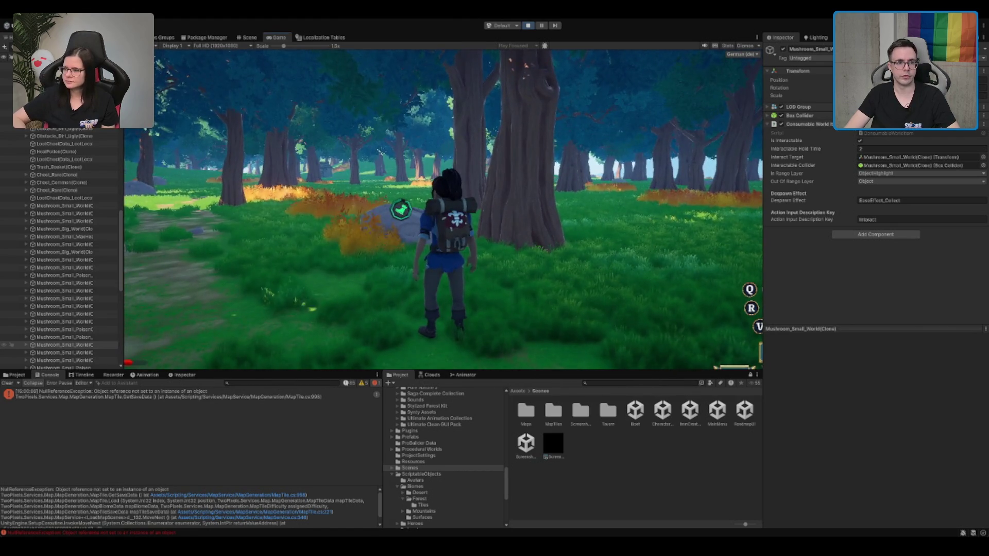
Set the Game view to 1x scale, switch to the Scene view and frame PersistentPlayer.
scroll(443, 206, down, 3)
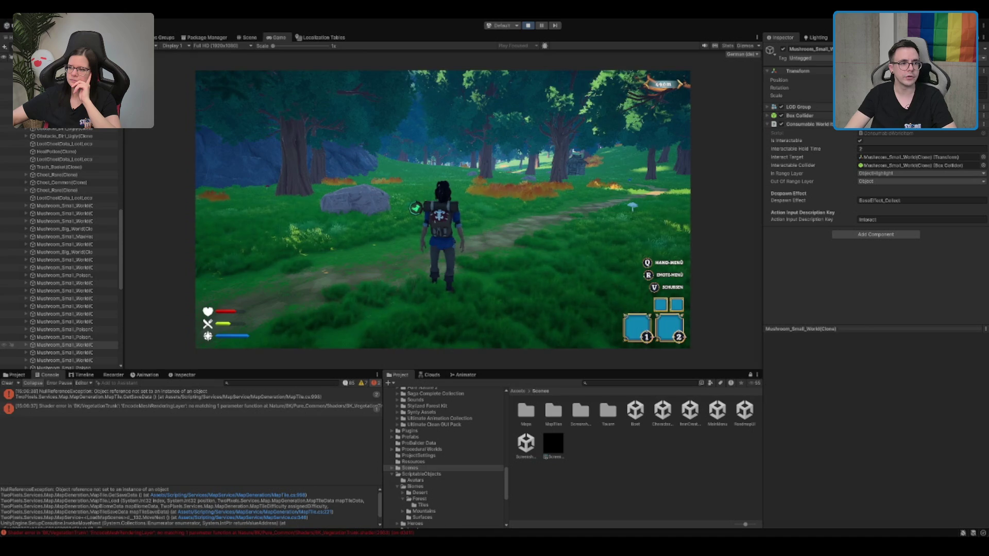
click(249, 37)
scroll(78, 232, down, 5)
scroll(94, 155, down, 5)
scroll(94, 156, up, 3)
double_click(95, 150)
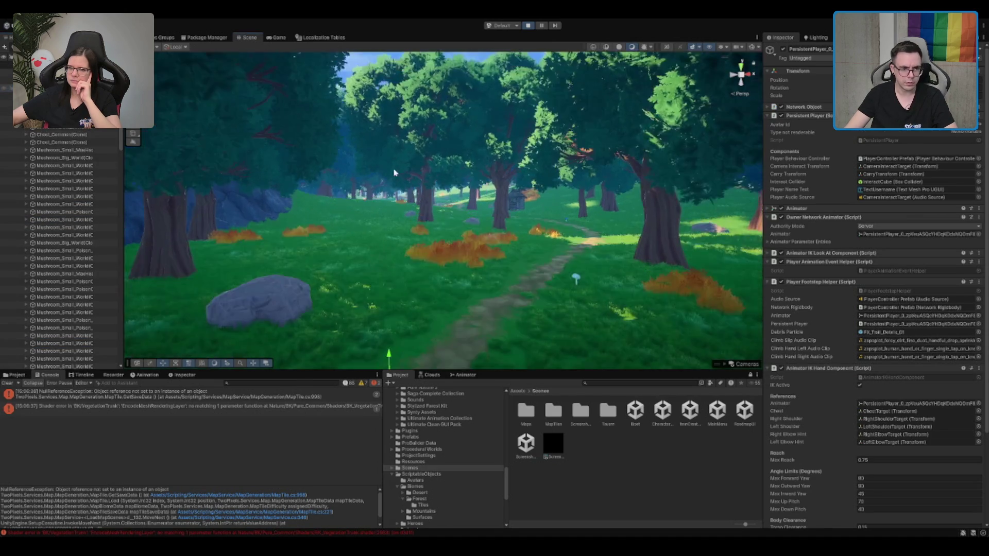
Orbit and zoom the Scene view over the clearing from above, then return to the Game view.
mouse_move(394, 173)
mouse_down()
mouse_move(464, 232)
mouse_move(477, 211)
mouse_move(333, 280)
mouse_up()
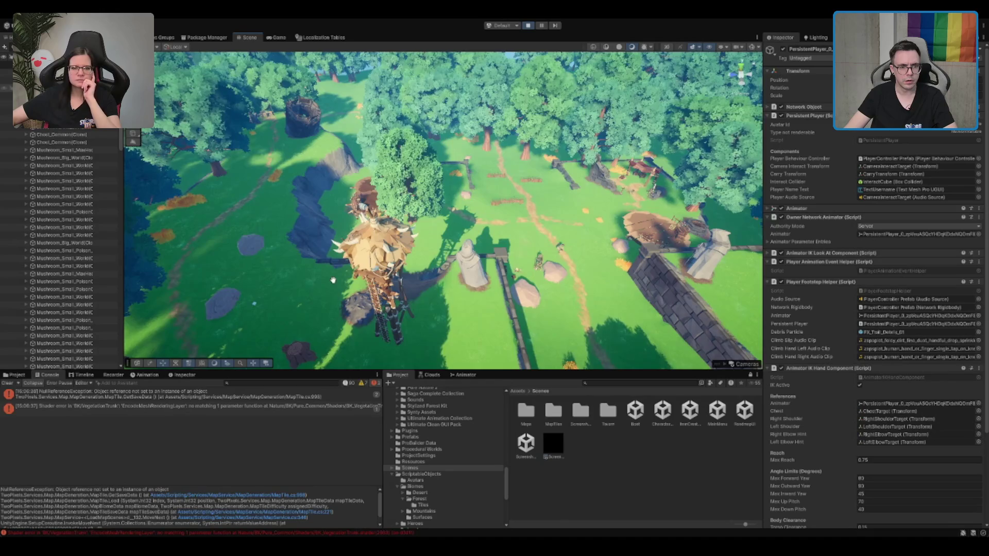
scroll(333, 281, up, 5)
scroll(426, 182, up, 3)
scroll(426, 182, up, 2)
scroll(570, 133, up, 2)
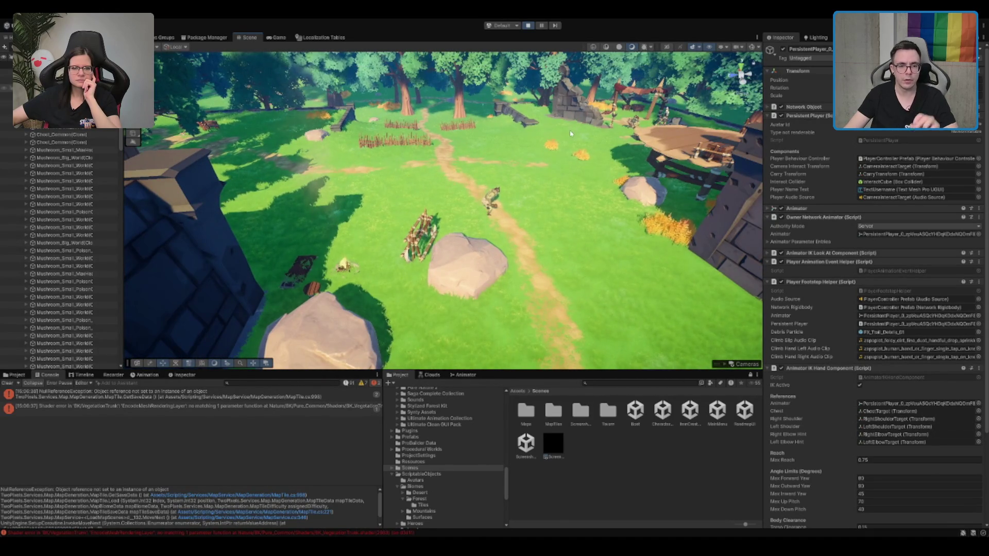
click(278, 37)
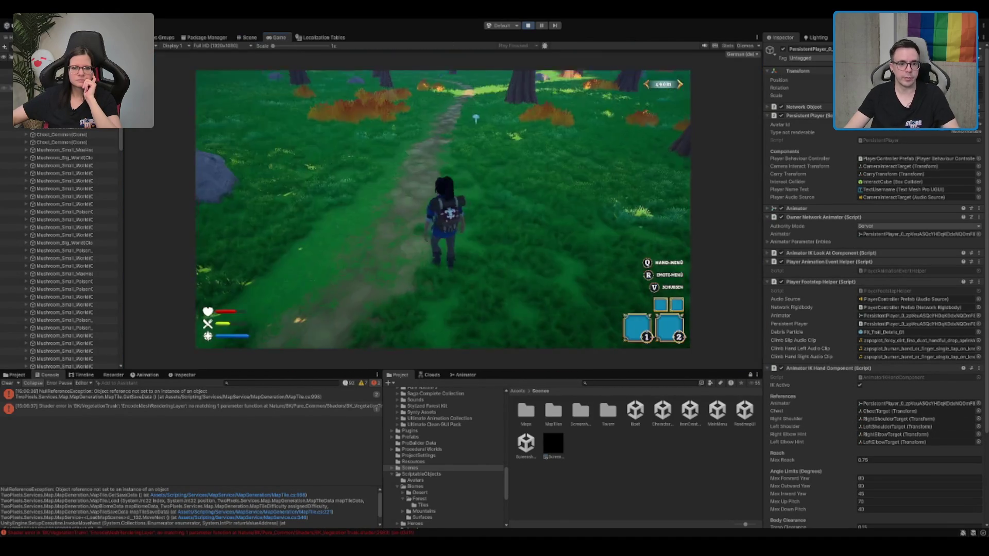
Run the character forward through the tall-tree forest toward the meadow by the fence and stone wall.
key(w)
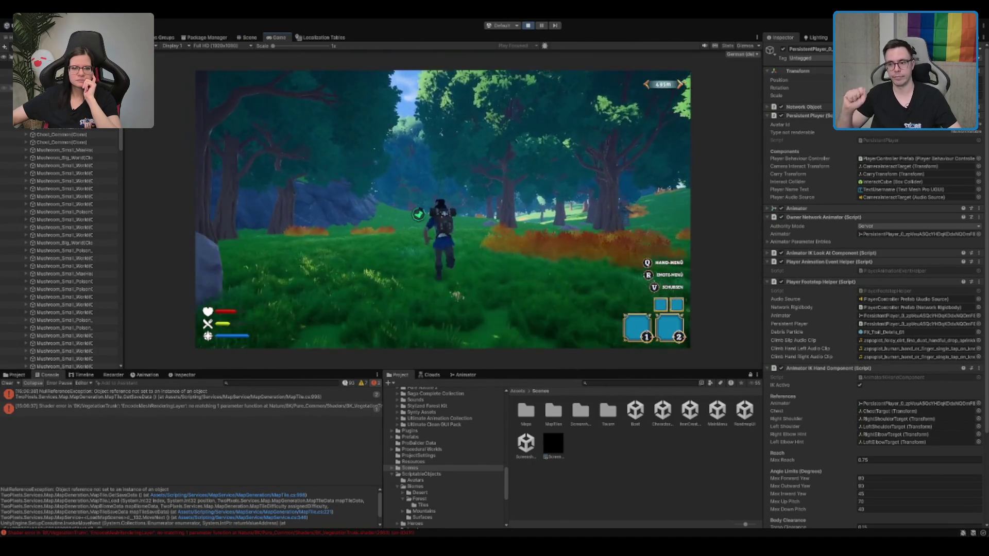
key(w)
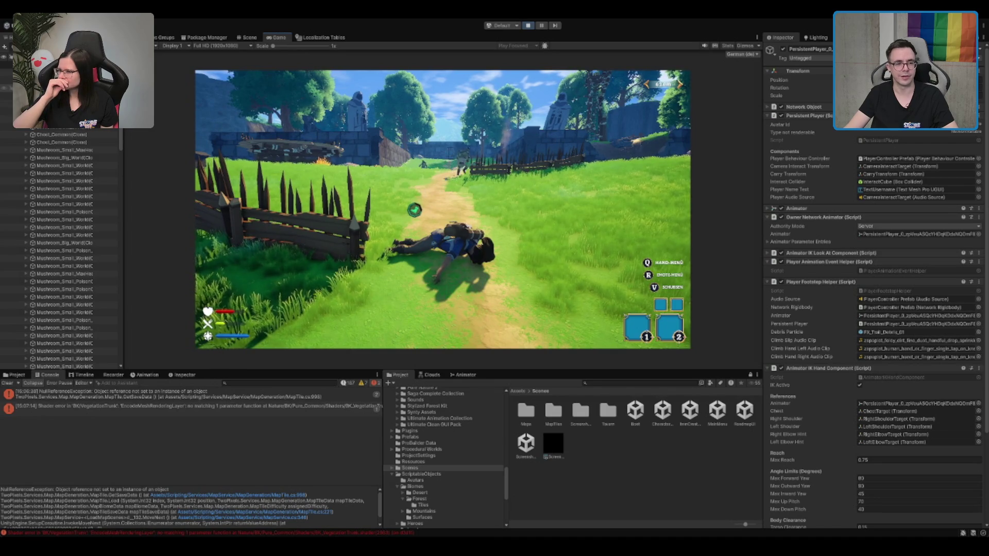
Check the Inventar inventory screen, close it, and run on along the stone-walled path.
key(i)
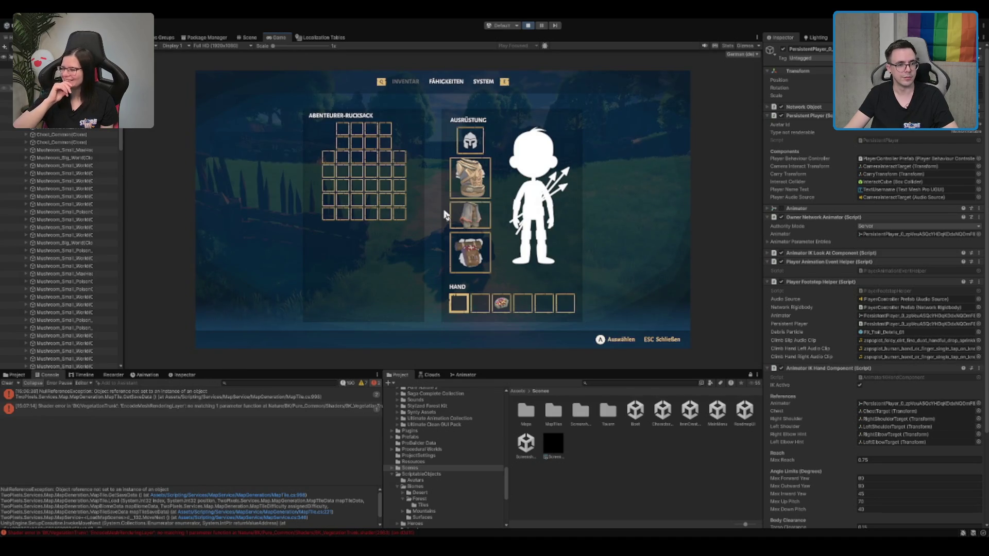
key(Escape)
key(w)
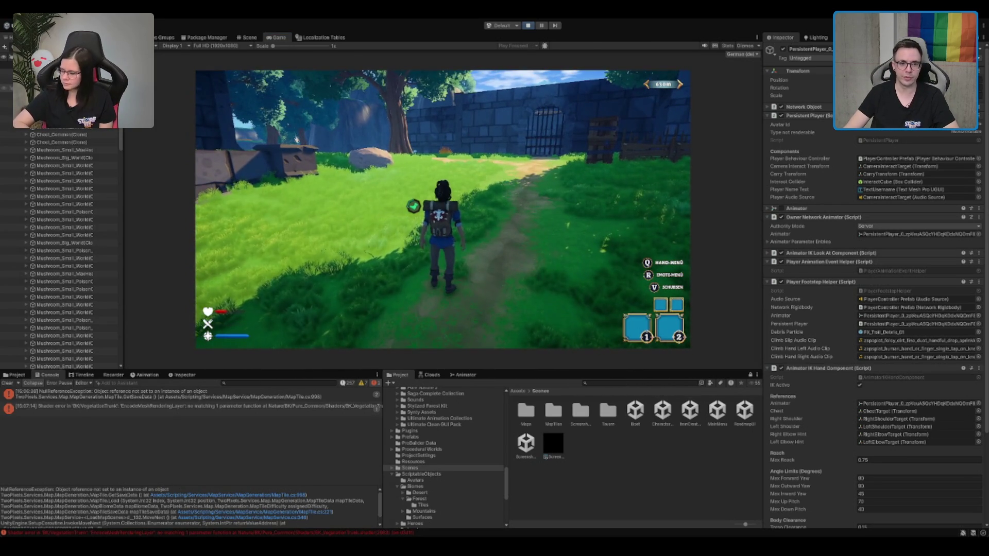
Stop play mode and open the TerrainScene in Scenes/MapTiles/Forest/NewRework/Forest_ElenaClearing.
click(529, 26)
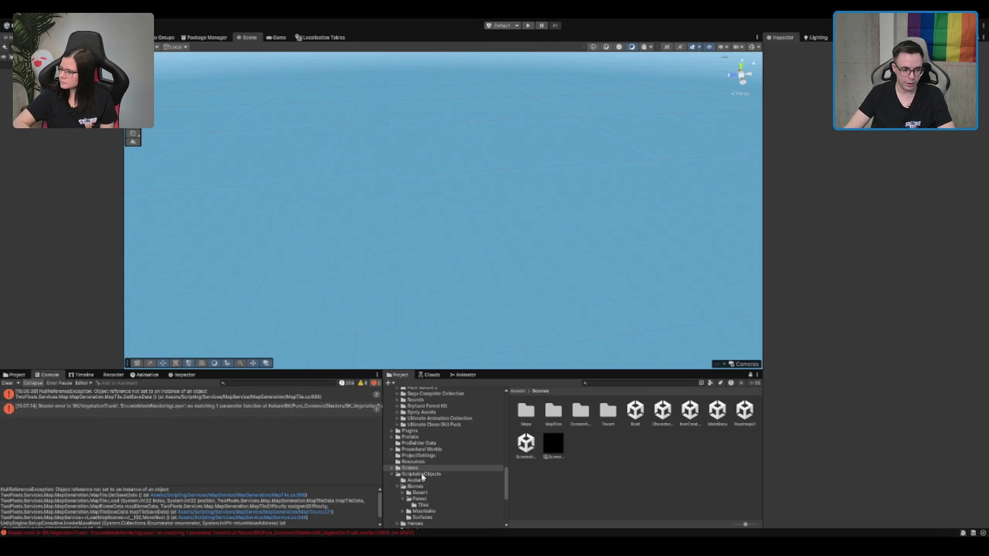
double_click(561, 418)
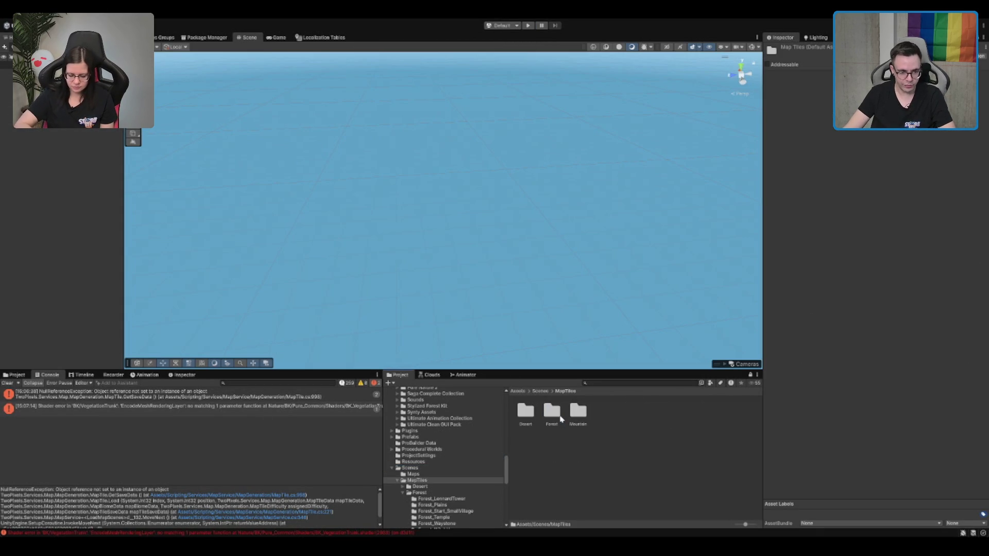
double_click(560, 418)
scroll(437, 509, down, 3)
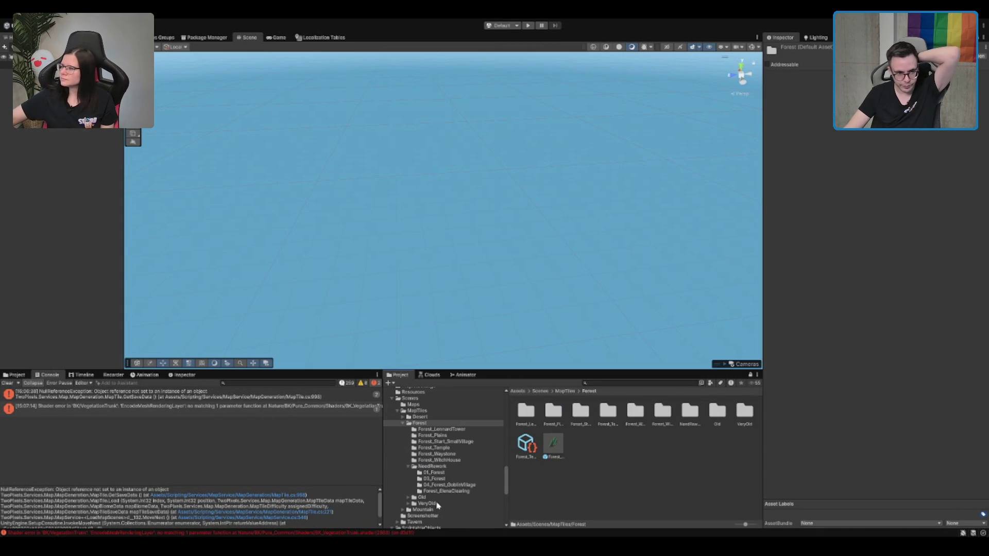
click(458, 492)
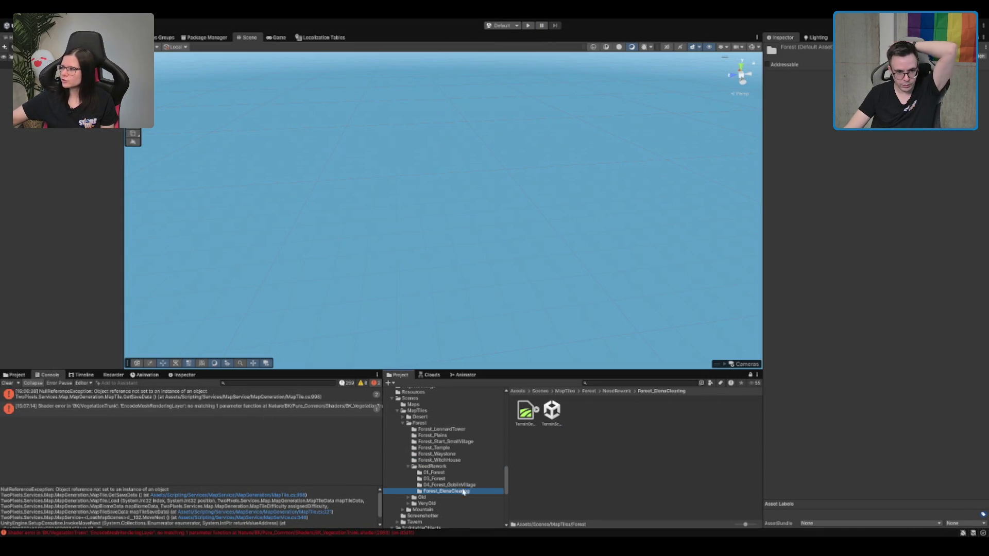
double_click(552, 422)
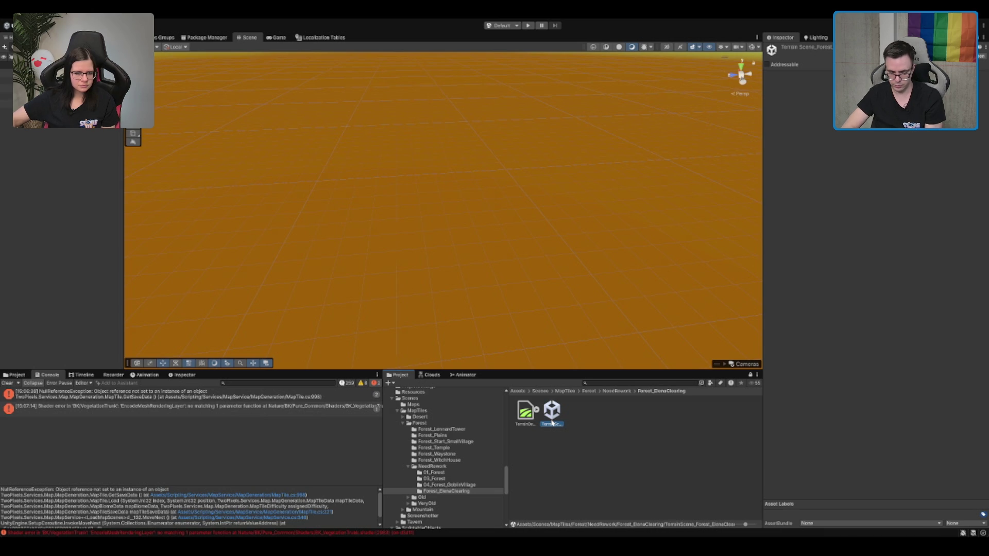
Clear the Console errors, then use Forest_Biome_Texture's Clear Spawns to remove all trees and foliage.
click(456, 75)
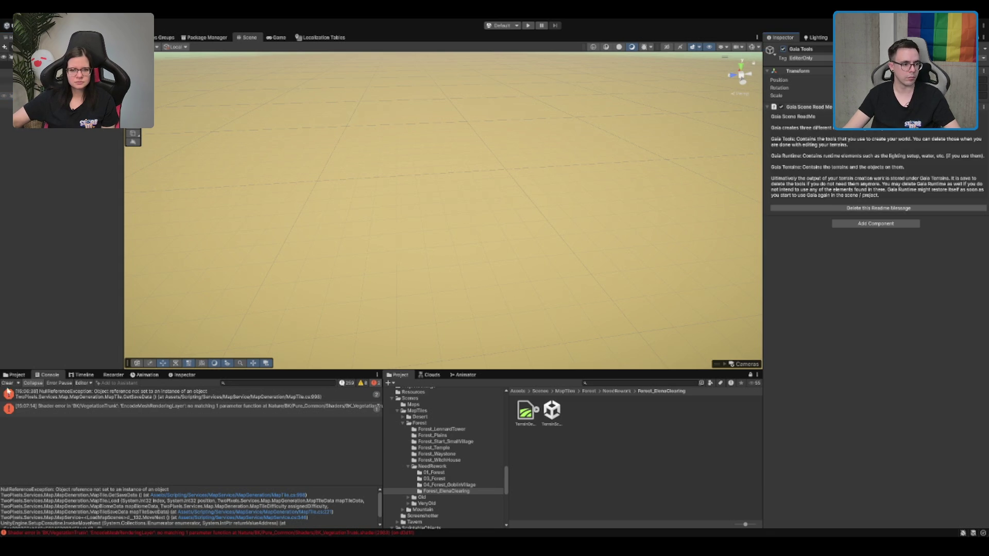
click(7, 383)
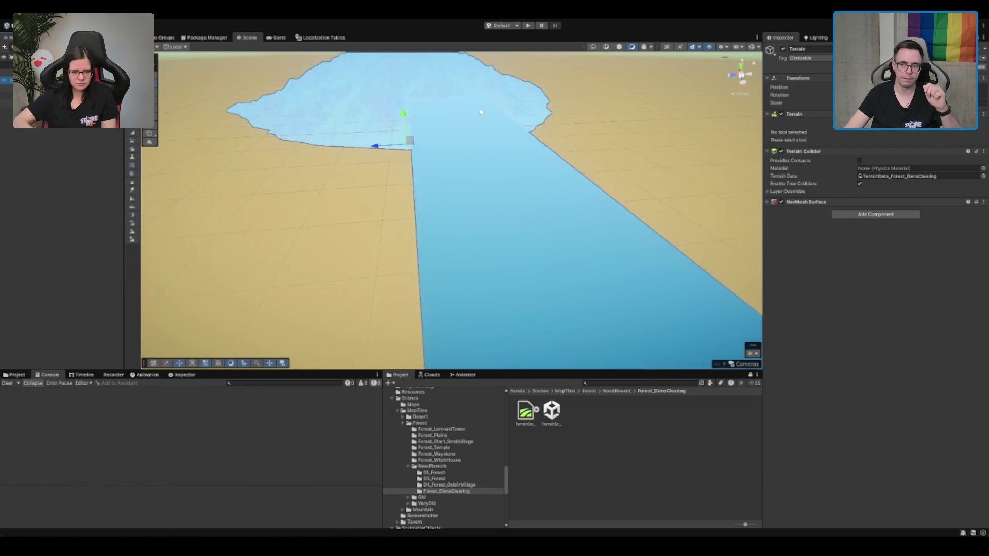
scroll(532, 182, down, 10)
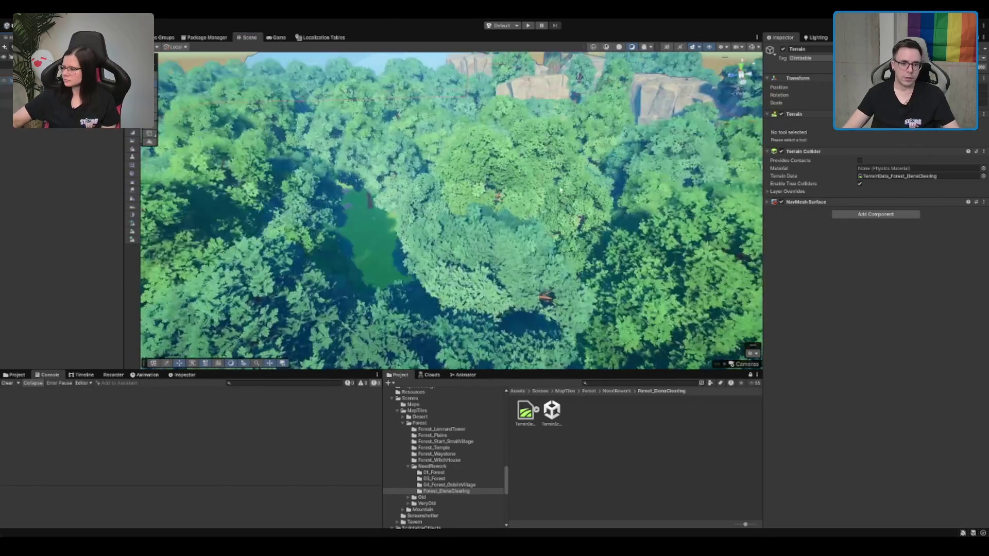
scroll(588, 218, down, 10)
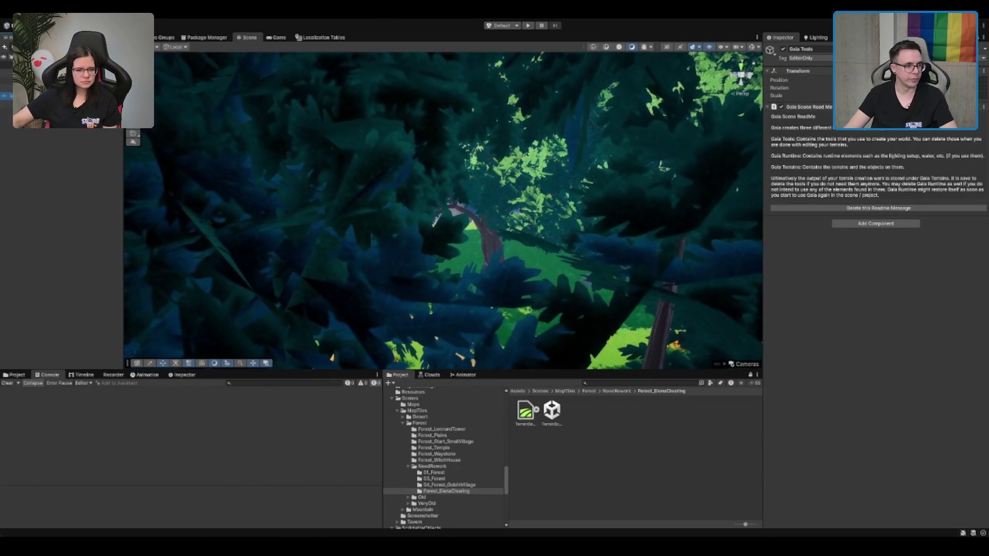
click(6, 111)
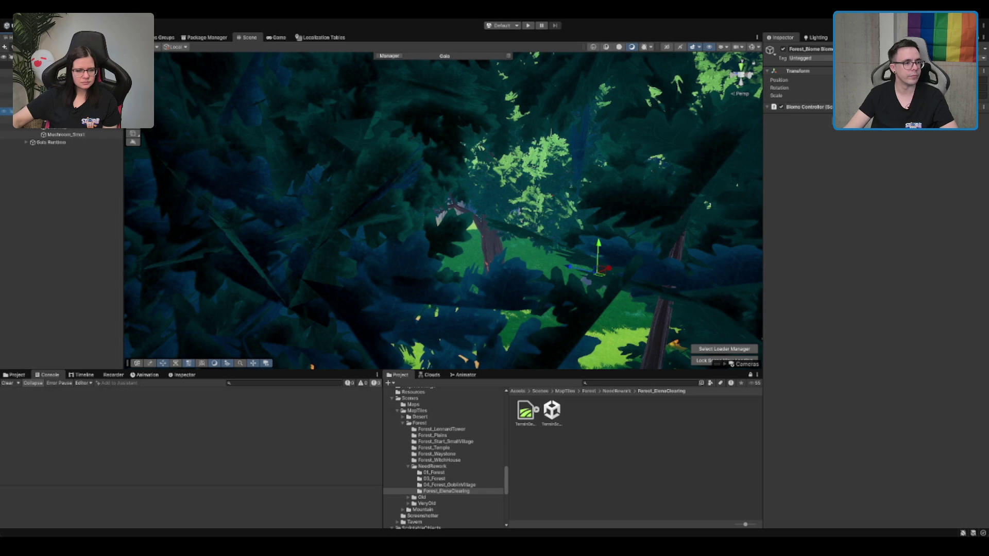
click(67, 118)
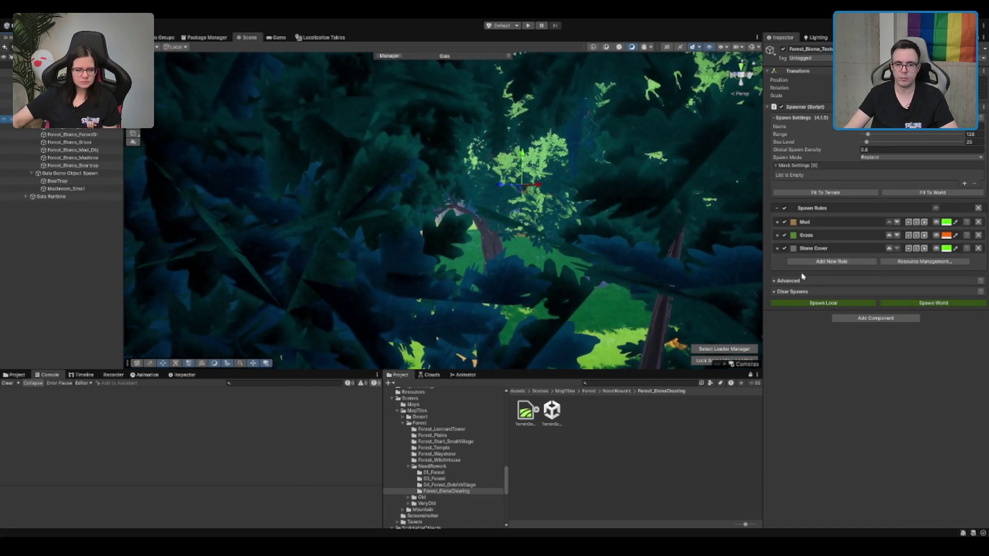
click(801, 292)
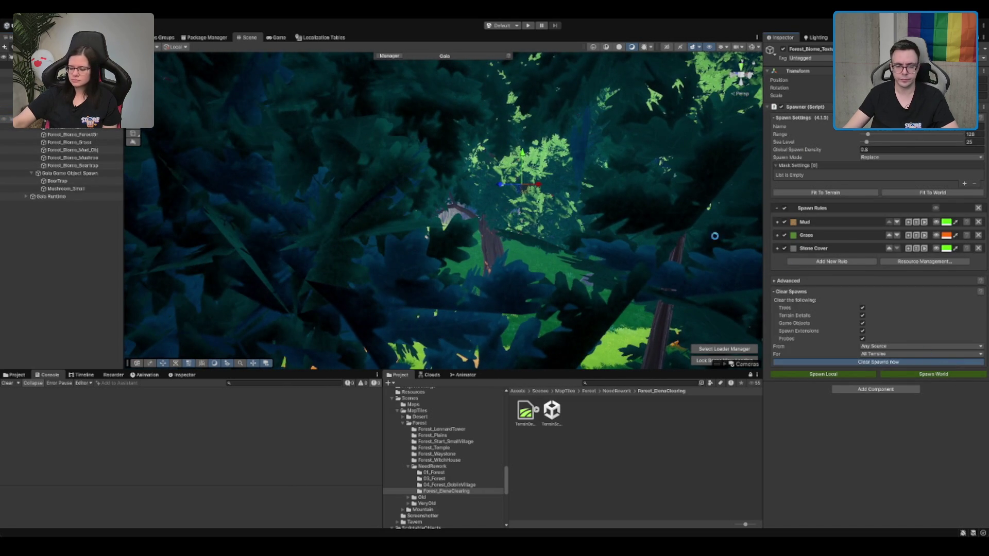
click(878, 363)
mouse_move(310, 232)
mouse_down()
mouse_move(354, 223)
mouse_move(374, 236)
mouse_move(406, 225)
mouse_move(442, 248)
mouse_up()
scroll(442, 248, down, 5)
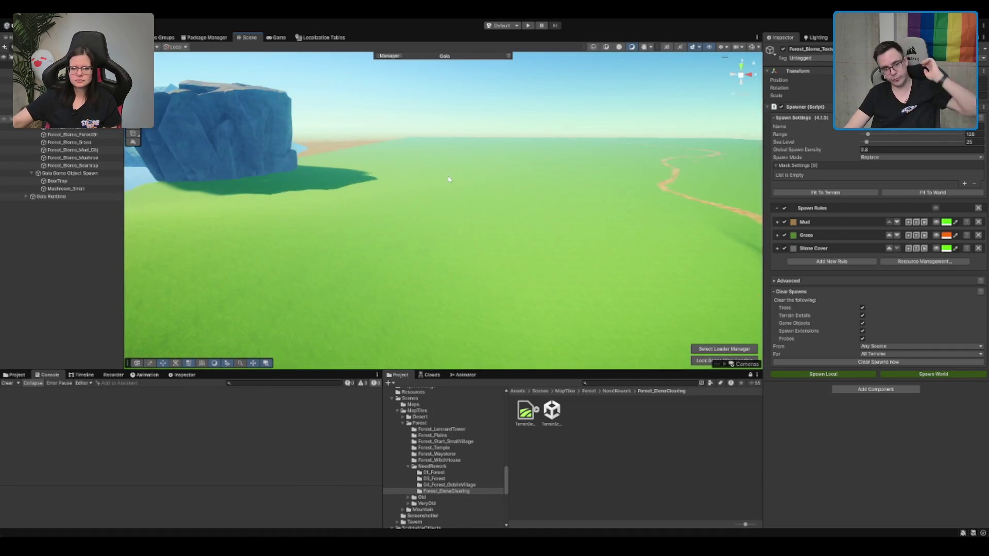
Select the clearing's terrain and switch its Terrain component to the Paint Texture tool.
click(448, 181)
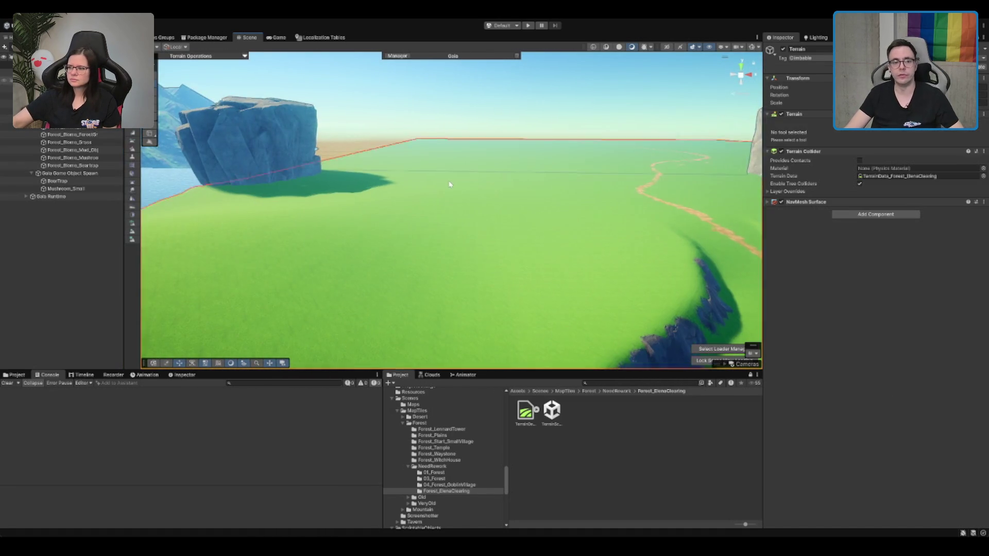
mouse_move(450, 185)
mouse_down()
mouse_move(464, 194)
mouse_move(471, 141)
mouse_up()
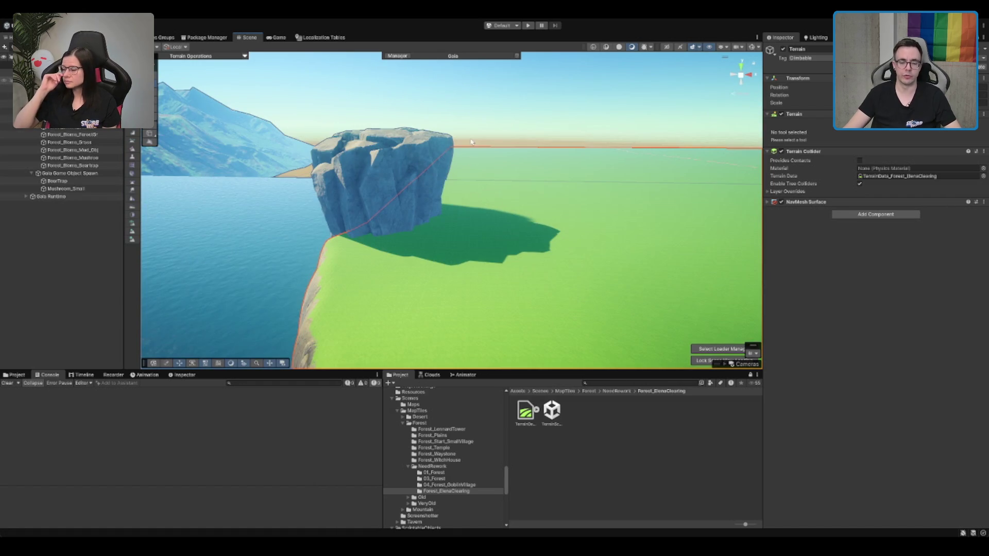
drag(535, 180, 562, 195)
mouse_move(424, 169)
mouse_down()
mouse_move(433, 185)
mouse_move(467, 153)
mouse_up()
drag(421, 207, 458, 194)
click(461, 196)
scroll(467, 216, up, 3)
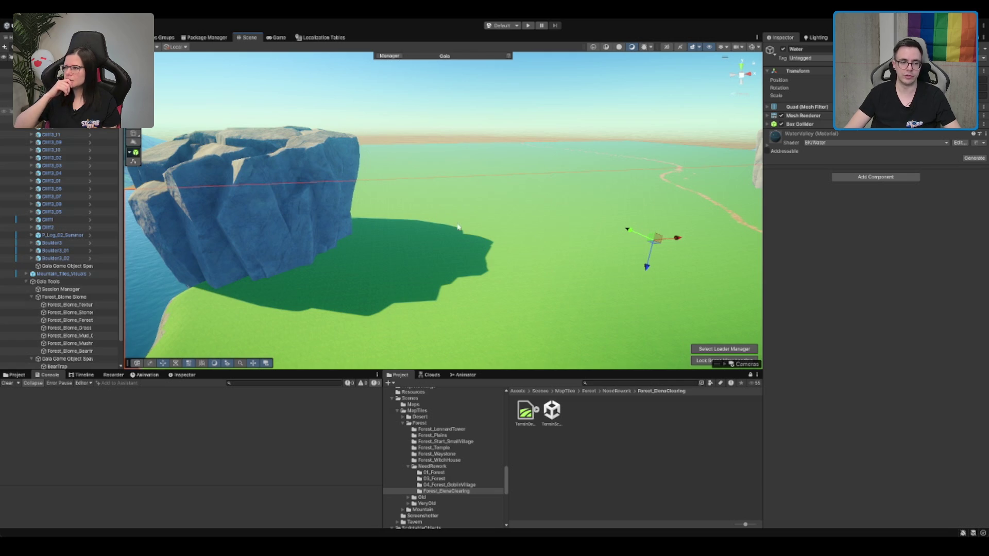
drag(458, 227, 502, 218)
click(502, 221)
scroll(445, 236, up, 3)
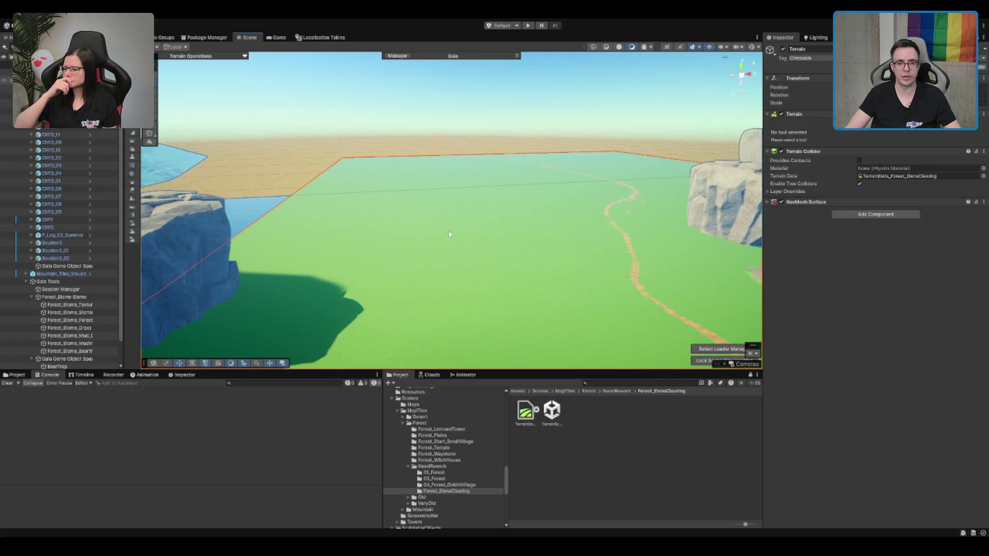
drag(445, 236, 508, 225)
click(866, 123)
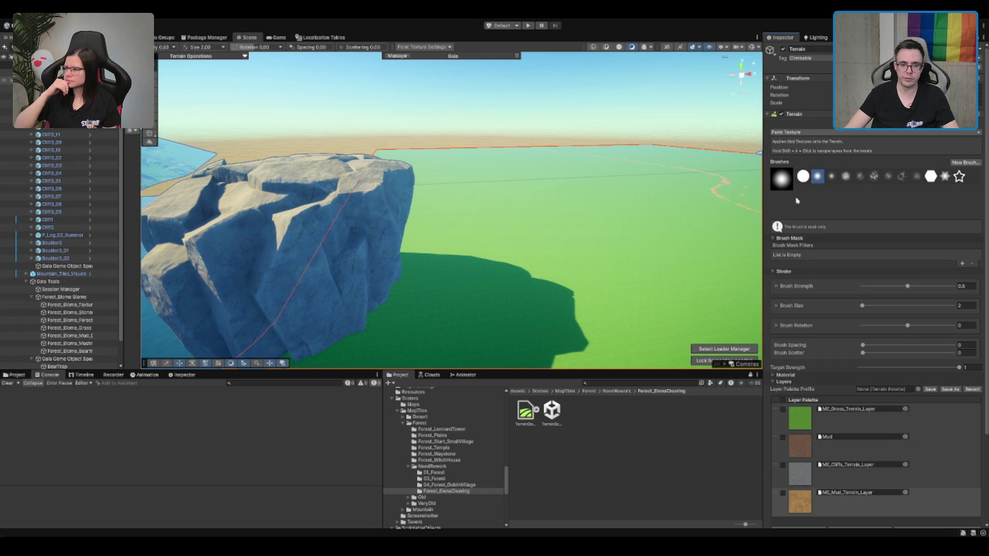
Fly over to the big tree and cliffs and duplicate a cliff rock as Cliff1_01.
key(F3)
scroll(510, 257, up, 5)
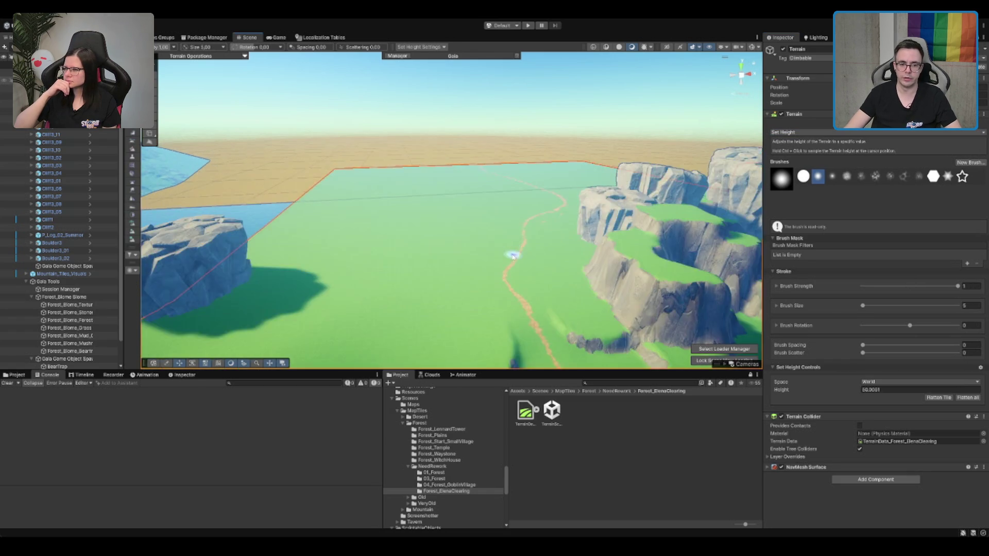
scroll(505, 237, up, 3)
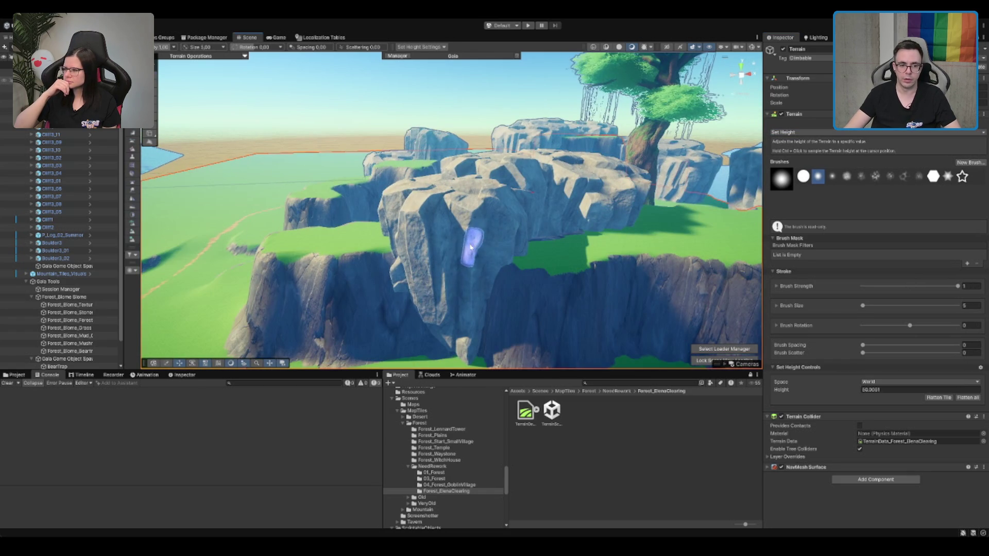
mouse_move(479, 242)
mouse_down()
mouse_move(600, 231)
mouse_move(479, 238)
mouse_move(569, 265)
mouse_move(601, 331)
mouse_move(608, 251)
mouse_move(577, 242)
mouse_move(434, 252)
mouse_move(569, 229)
mouse_move(508, 230)
mouse_move(509, 220)
mouse_move(361, 206)
mouse_up()
key(w)
click(308, 188)
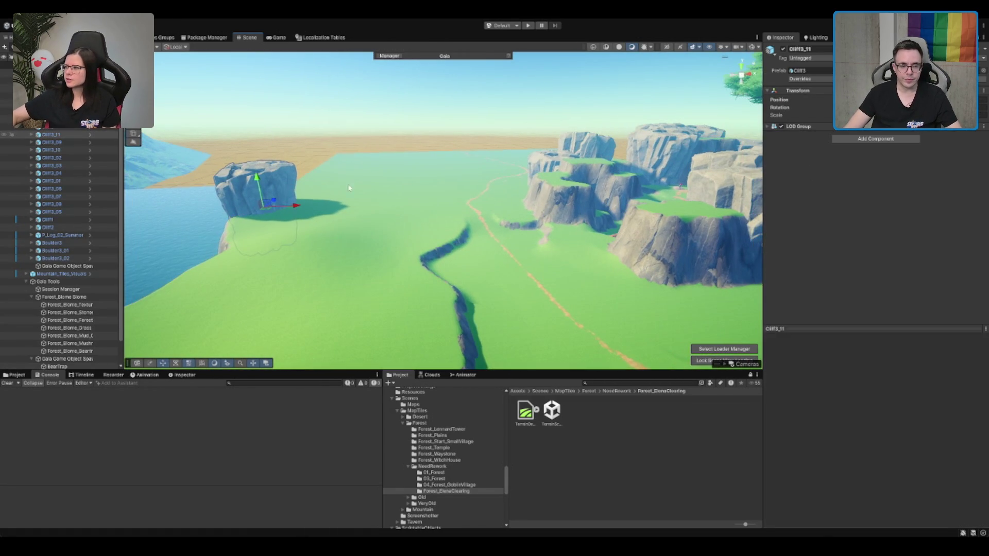
mouse_move(467, 176)
mouse_down()
mouse_move(397, 203)
mouse_move(435, 230)
mouse_move(477, 206)
mouse_move(667, 167)
mouse_move(360, 178)
mouse_move(349, 187)
mouse_move(384, 173)
mouse_up()
click(682, 163)
key(ctrl+d)
Duplicate another cliff piece as Cliff3_12 and move it onto the left rock formation.
click(416, 184)
key(f)
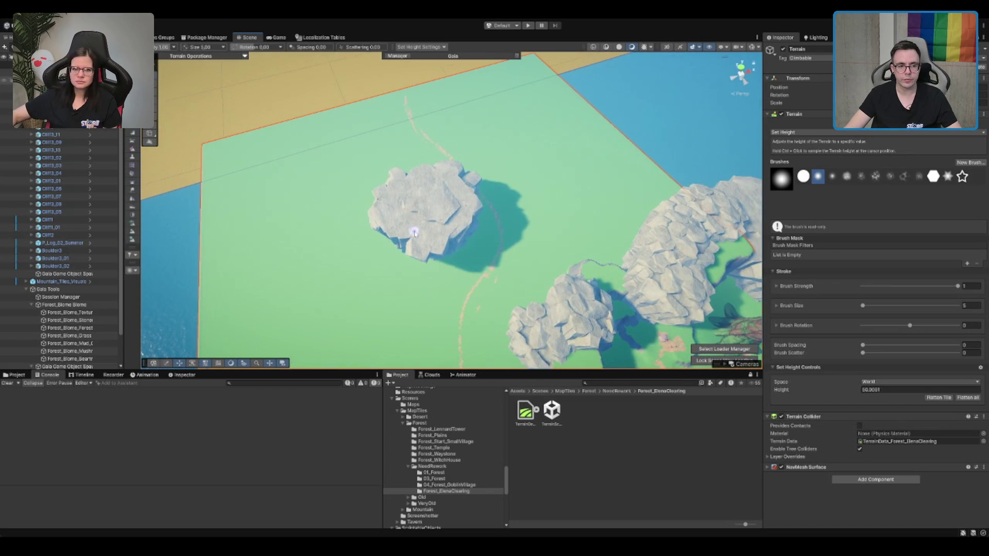
key(w)
click(592, 232)
key(ctrl+d)
mouse_move(593, 232)
mouse_down()
mouse_move(420, 173)
mouse_move(426, 182)
mouse_move(464, 125)
mouse_up()
key(f)
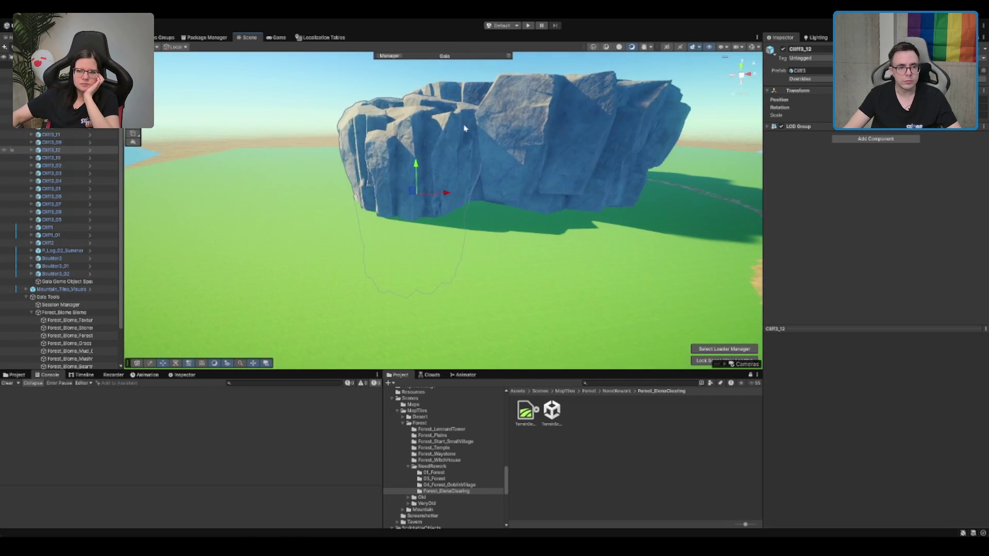
Raise the new cliff, duplicate it as Cliff3_13, shift it left and sink it into the ground.
mouse_move(416, 164)
mouse_down()
mouse_move(413, 116)
mouse_move(307, 203)
mouse_move(560, 159)
mouse_up()
scroll(454, 156, down, 3)
key(ctrl+d)
mouse_move(606, 222)
mouse_down()
mouse_move(496, 211)
mouse_move(514, 197)
mouse_up()
scroll(507, 222, up, 10)
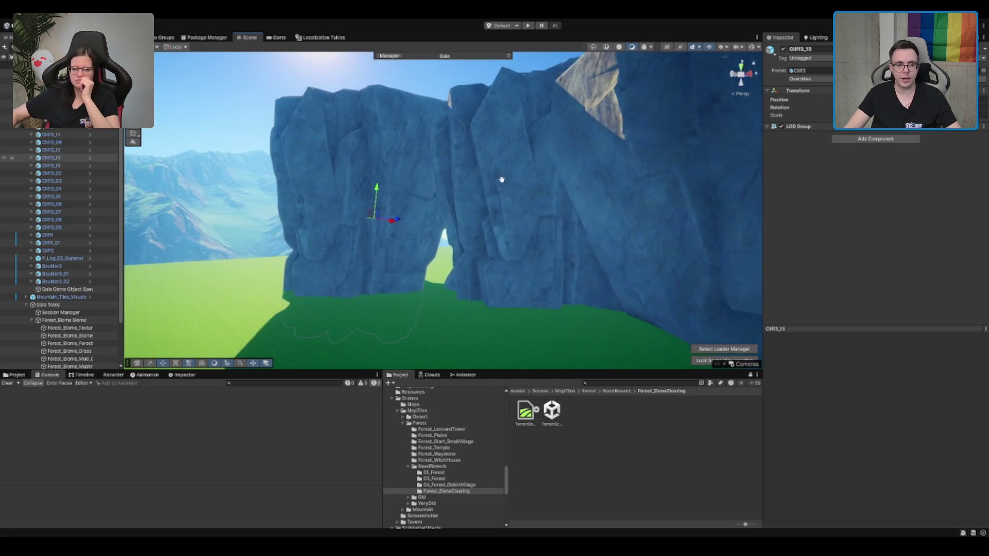
key(f)
mouse_move(465, 213)
mouse_down()
mouse_move(467, 237)
mouse_move(482, 245)
mouse_move(471, 232)
mouse_move(481, 220)
mouse_move(512, 247)
mouse_move(578, 238)
mouse_move(450, 243)
mouse_move(490, 236)
mouse_move(465, 256)
mouse_move(604, 300)
mouse_move(540, 228)
mouse_move(468, 214)
mouse_move(517, 224)
mouse_move(338, 260)
mouse_up()
click(338, 261)
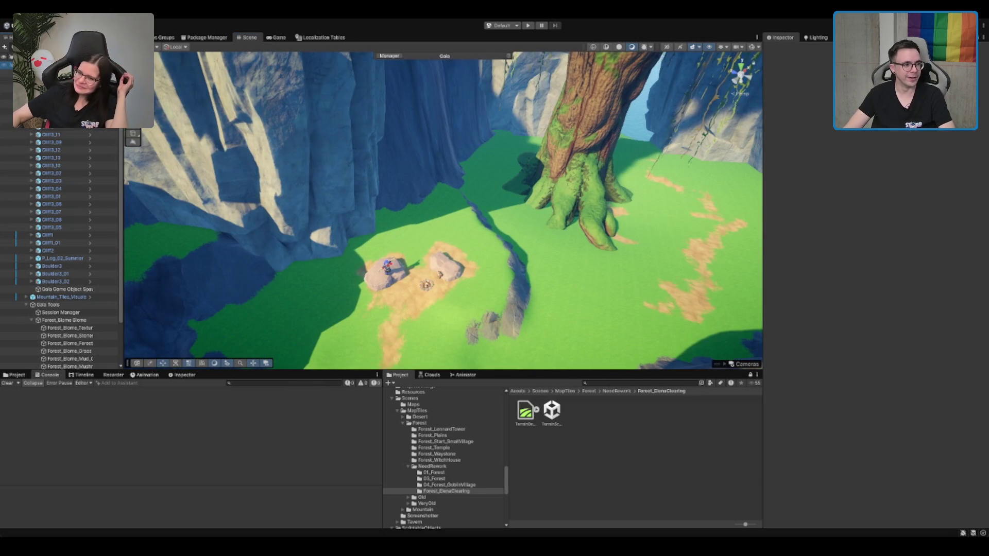
In the Map Tile script, set Loot Item Locations and Enemy Locations sizes to 0, then expand Cull Data.
click(793, 218)
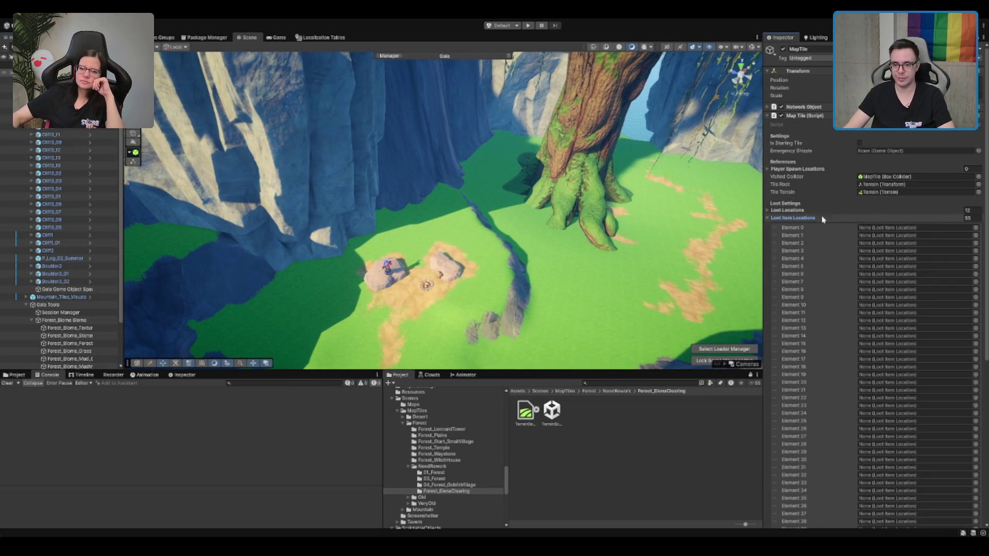
click(977, 218)
text(0)
key(Return)
click(787, 211)
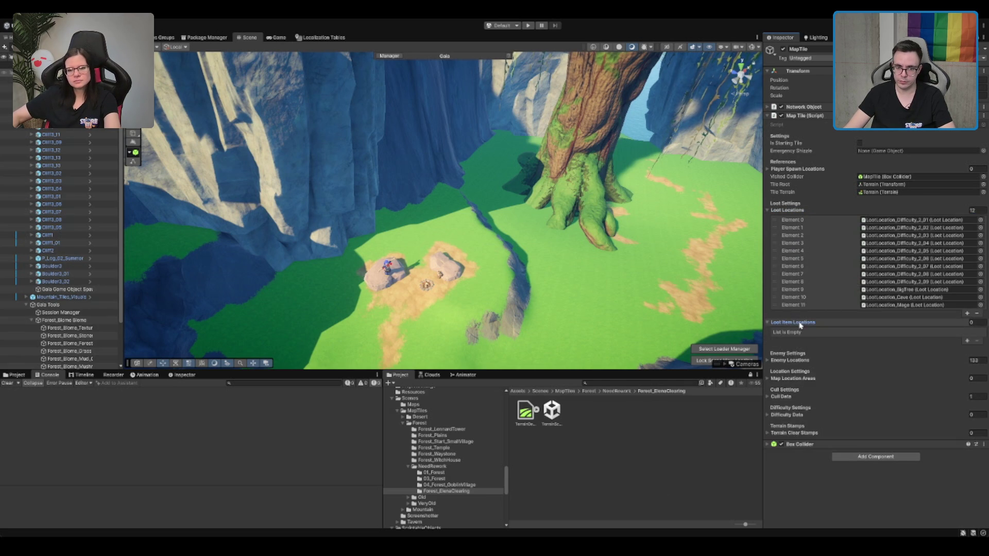
click(790, 341)
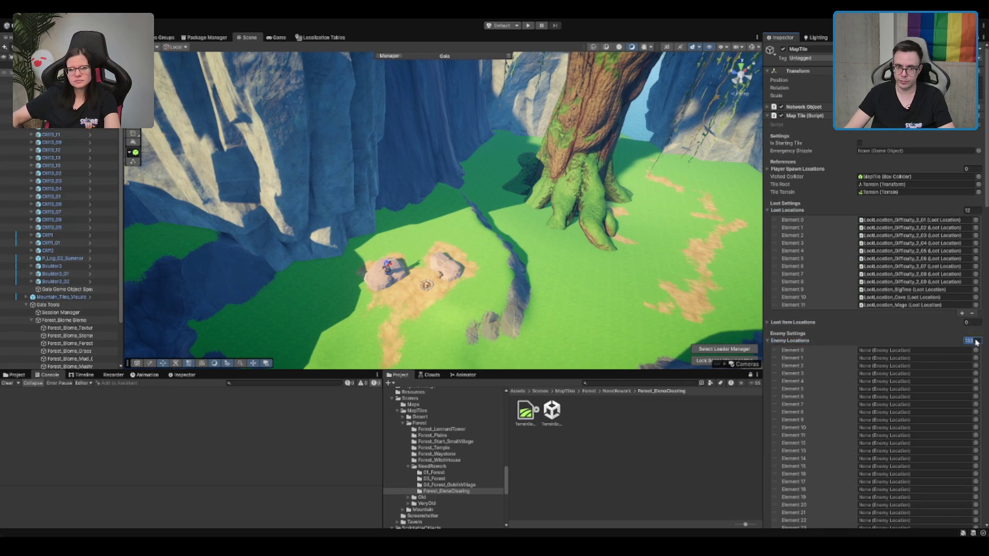
text(0)
key(Return)
click(806, 359)
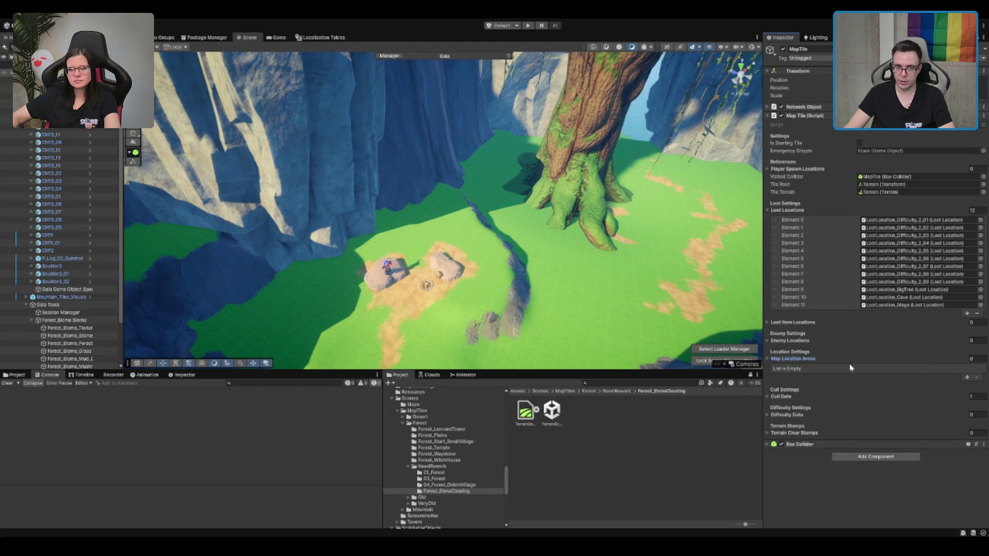
click(800, 359)
click(802, 377)
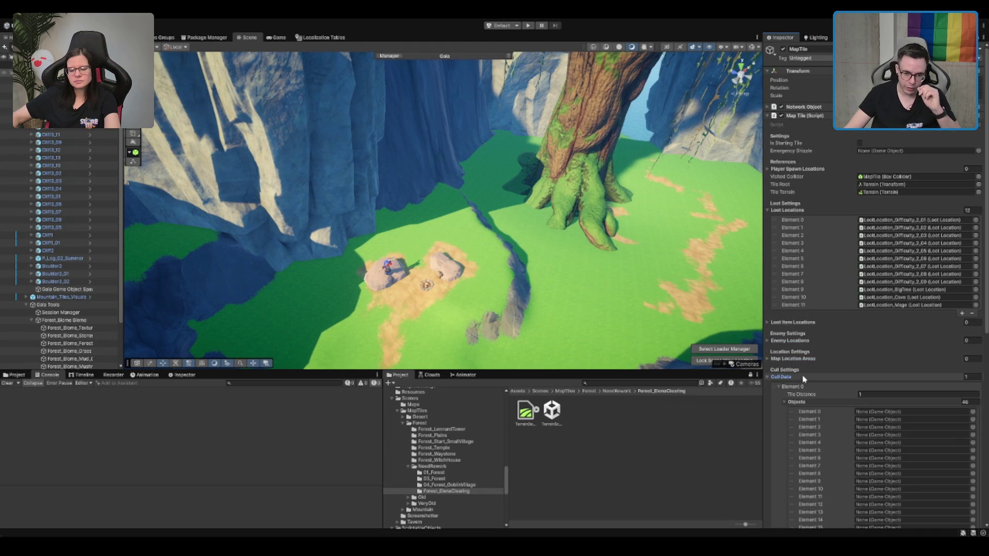